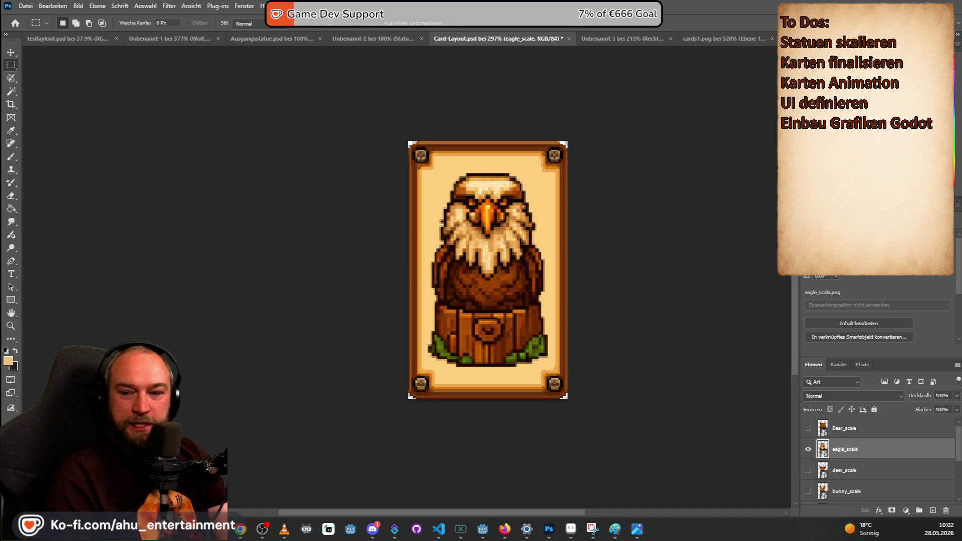
- Place fox_scale.png on the card, commit it, and hide the eagle_scale layer
drag(429, 308, 501, 267)
click(810, 470)
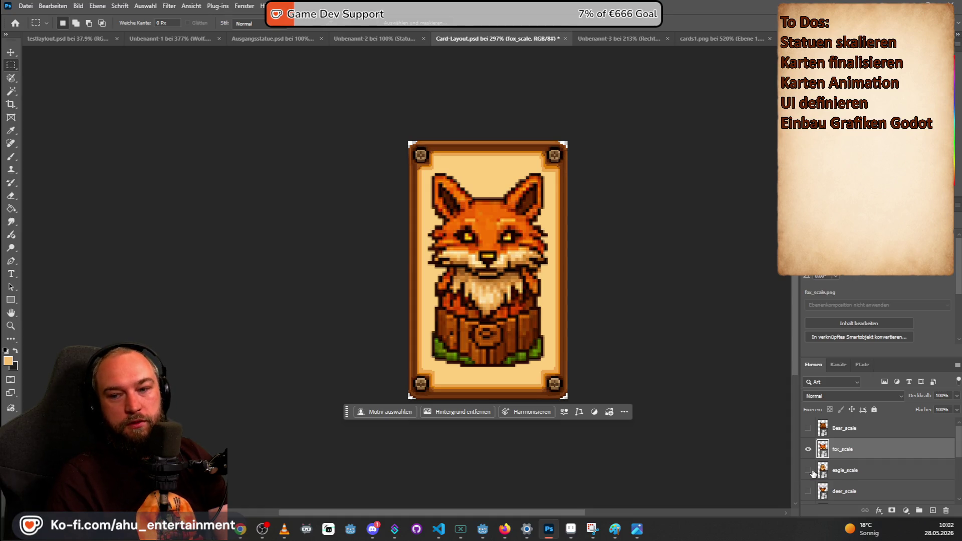
- Quick-export the fox card as a PNG, renaming it from Card-Layout to Card-fox
click(26, 6)
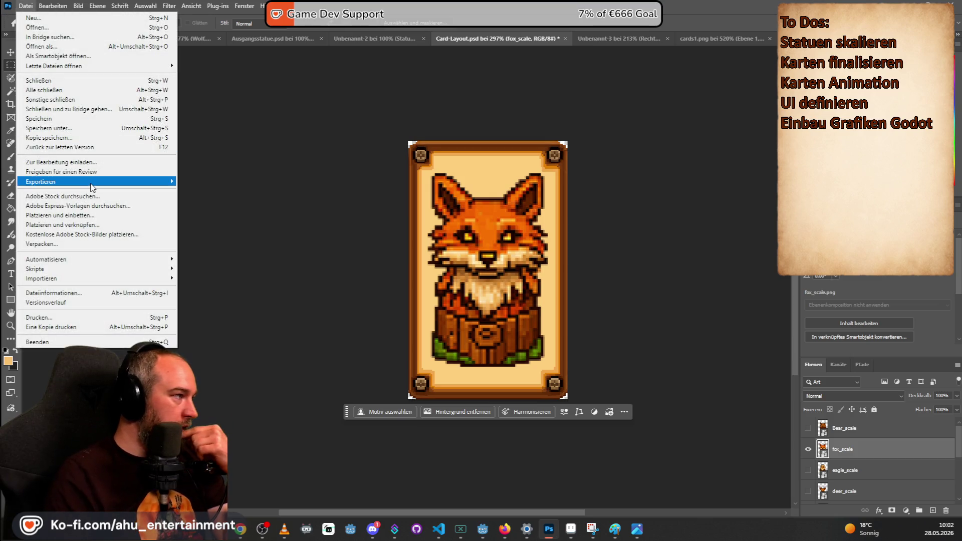
mouse_move(151, 181)
click(234, 181)
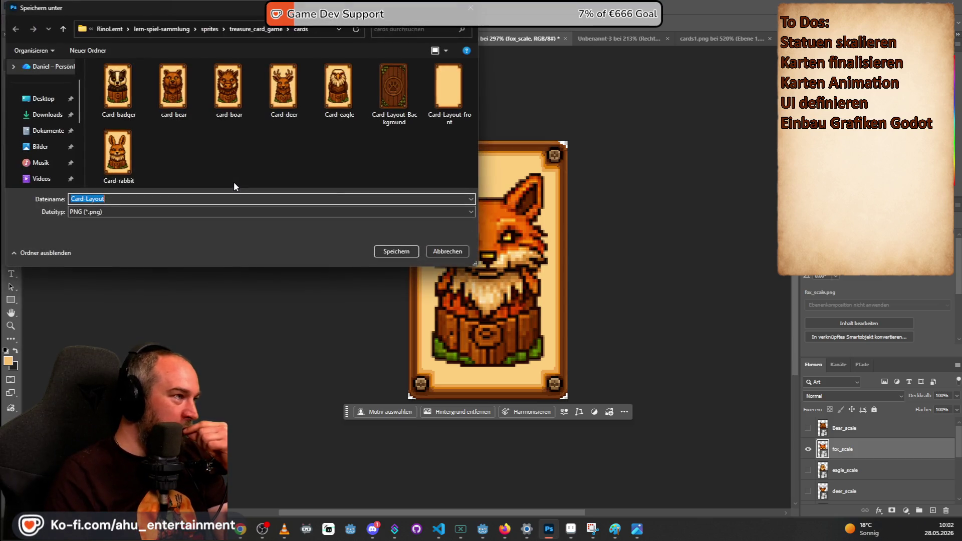
key(End)
key(BackSpace)
key(BackSpace)
key(BackSpace)
text(f)
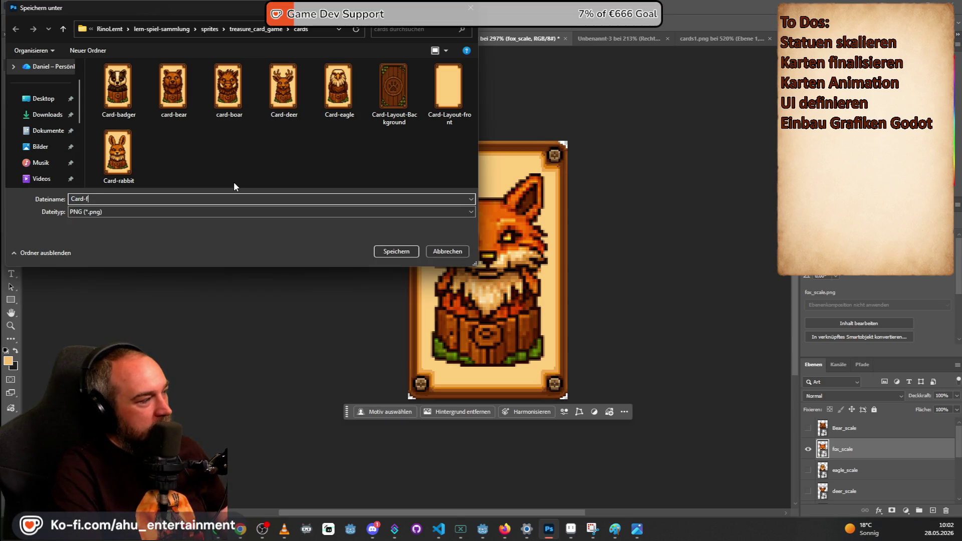
text(ox)
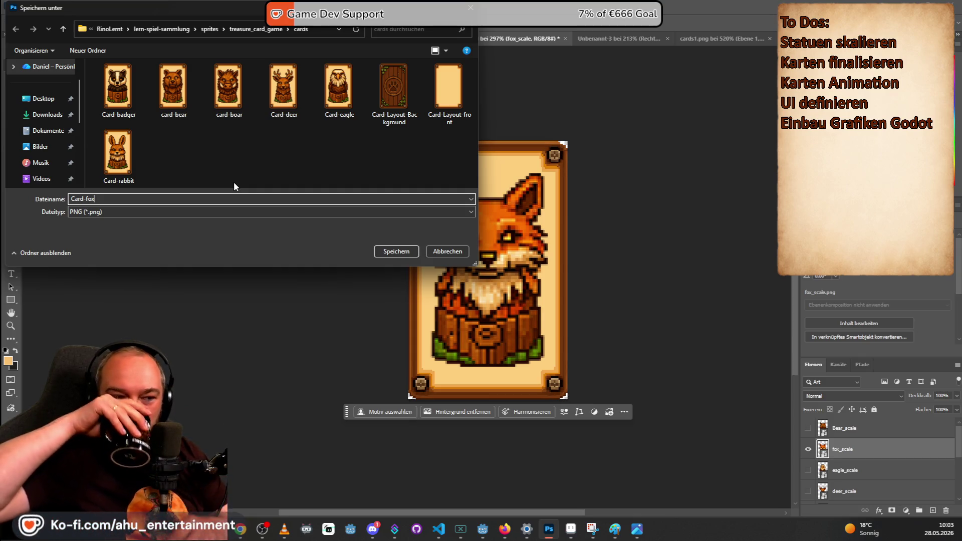
key(Return)
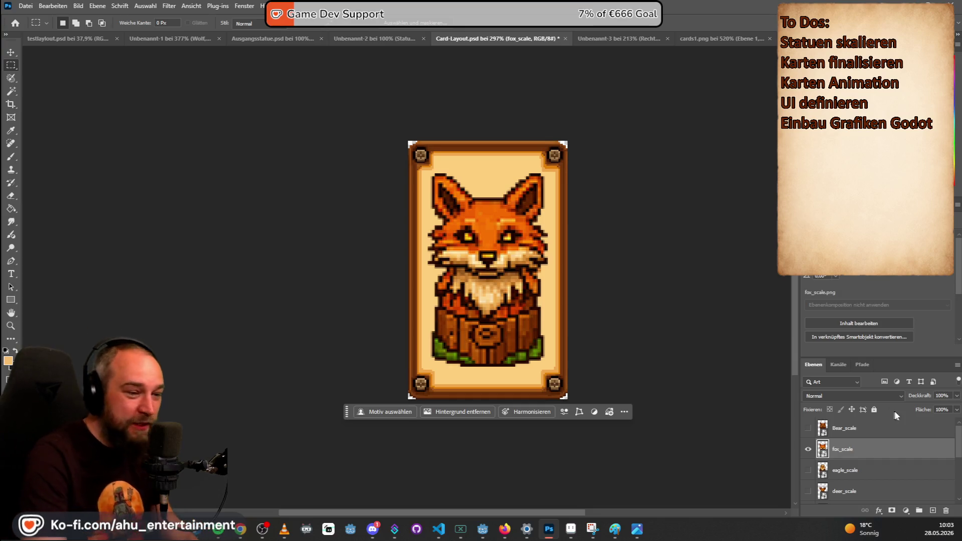
- Hide the fox_scale layer, then bring the guards statue folder window forward
click(809, 449)
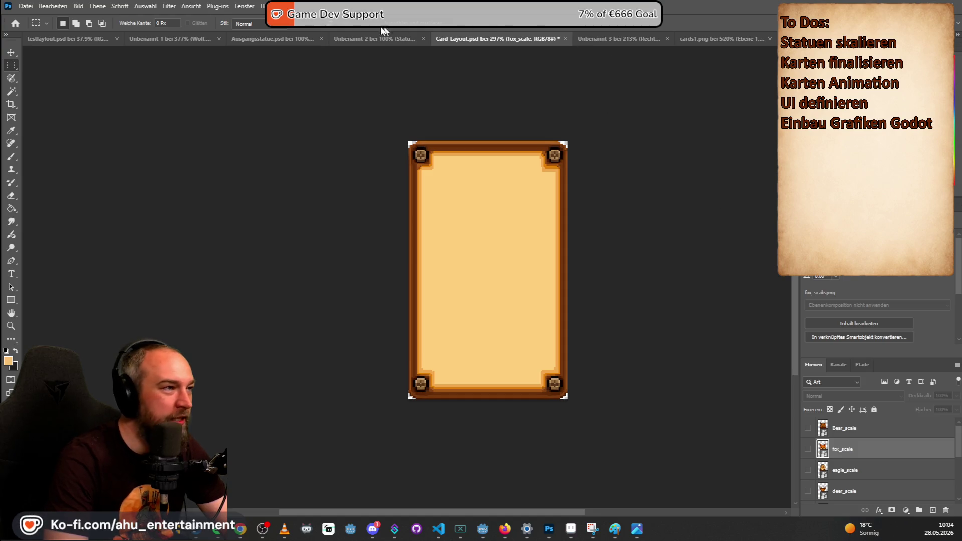
click(350, 35)
click(540, 39)
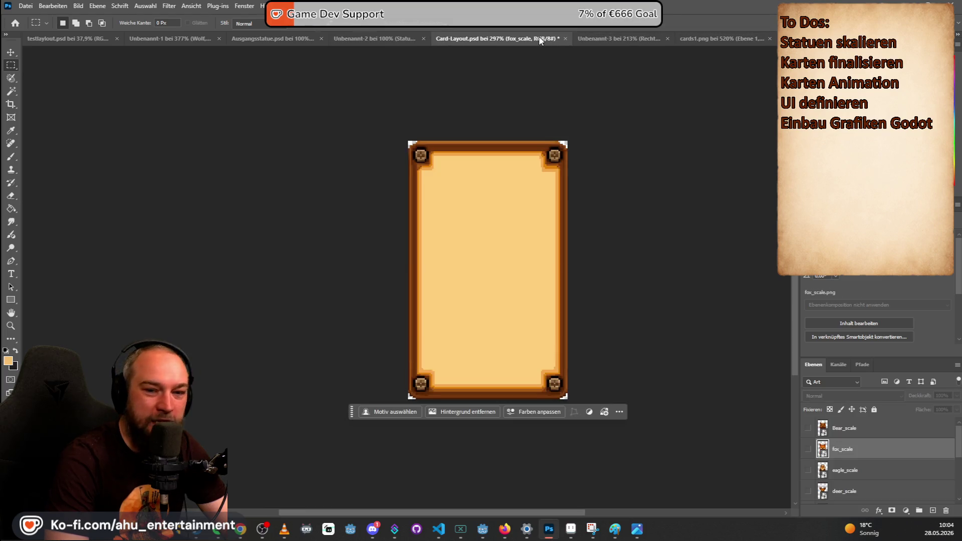
key(alt+Tab)
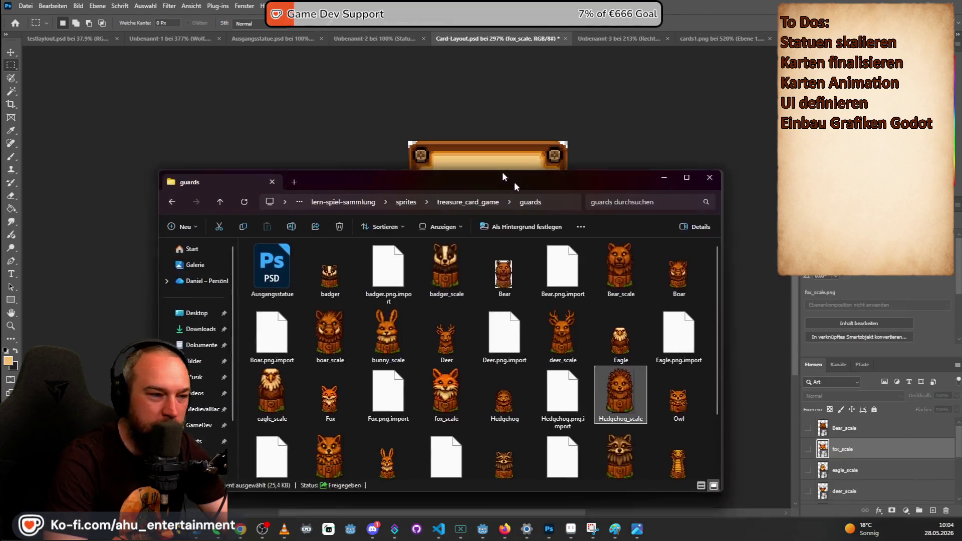
- Check the badger and badger_scale images, then drag Explorer off to the right
drag(516, 186, 548, 85)
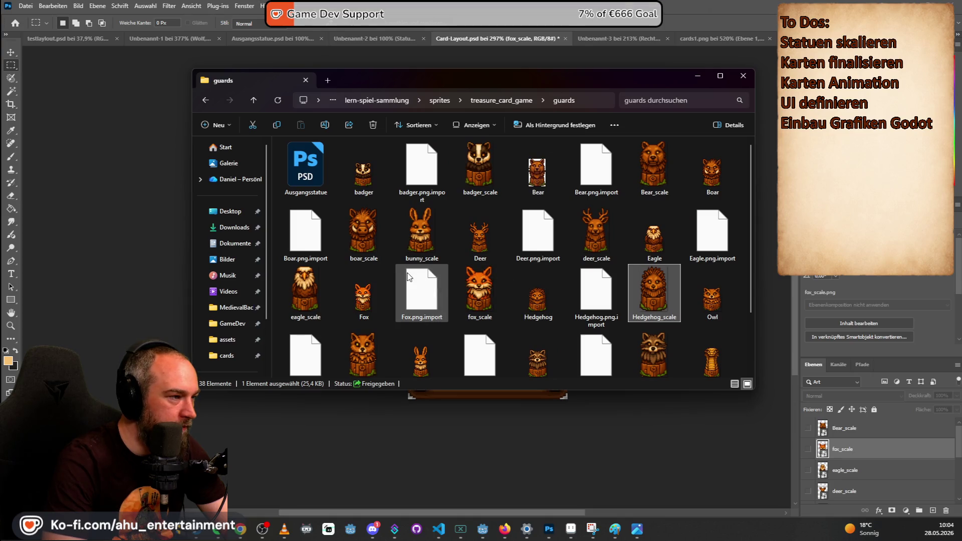
click(486, 164)
click(365, 178)
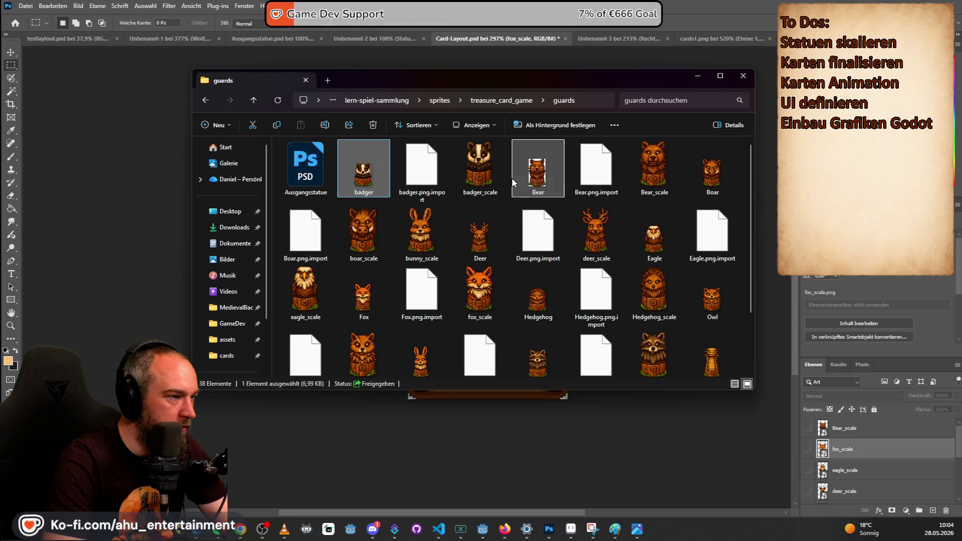
click(480, 171)
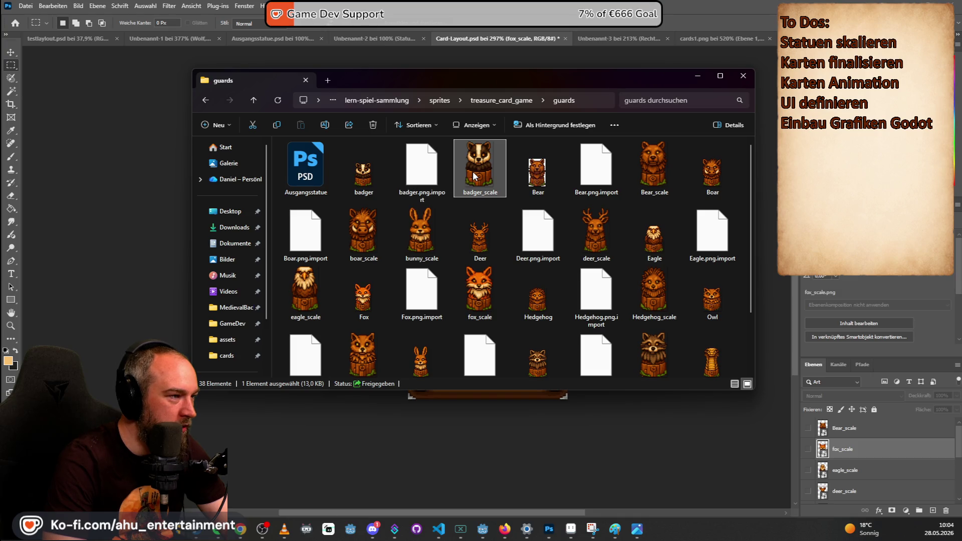
mouse_move(474, 173)
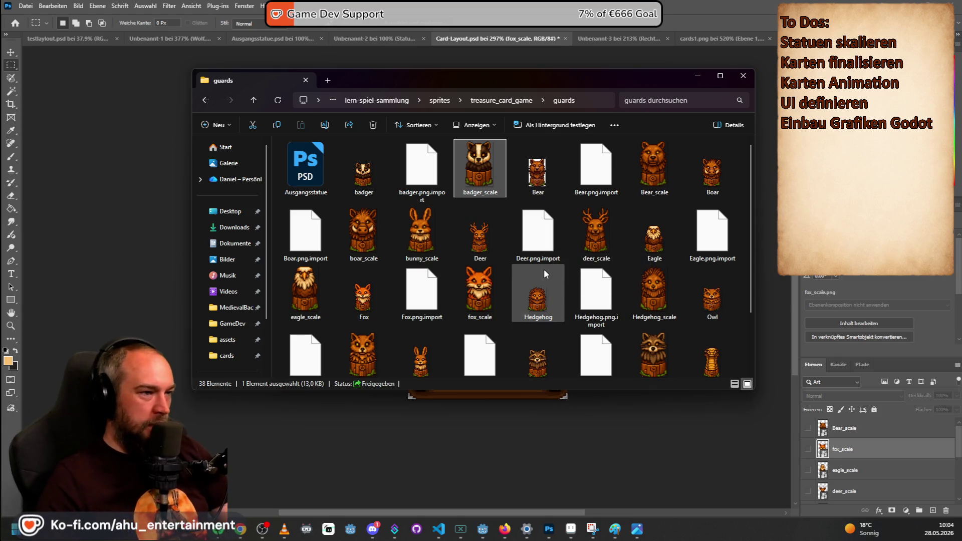
mouse_move(544, 269)
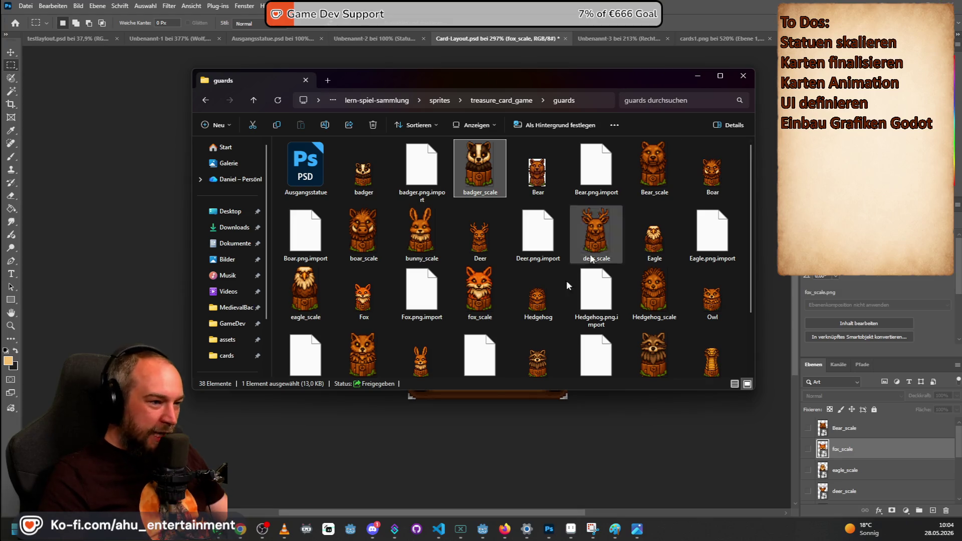
mouse_move(531, 285)
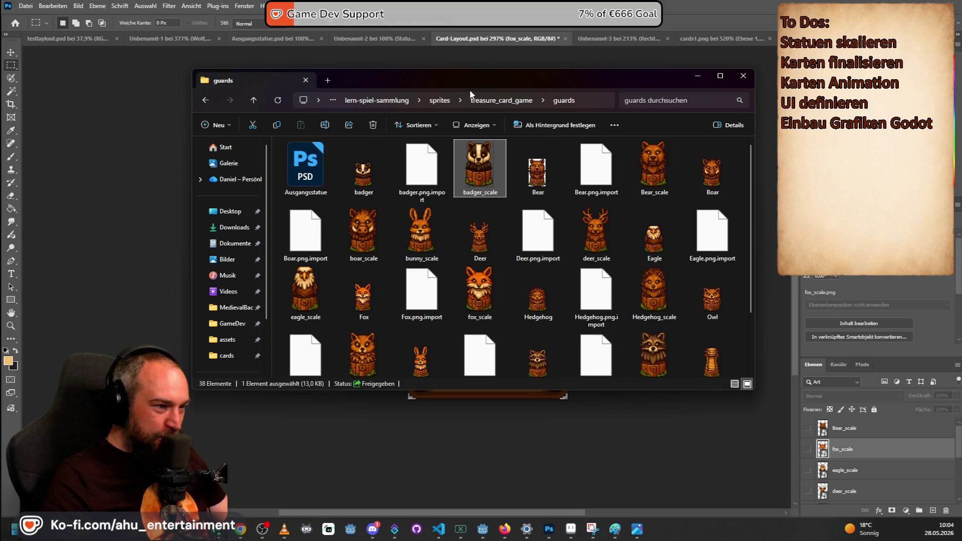
drag(446, 80, 961, 80)
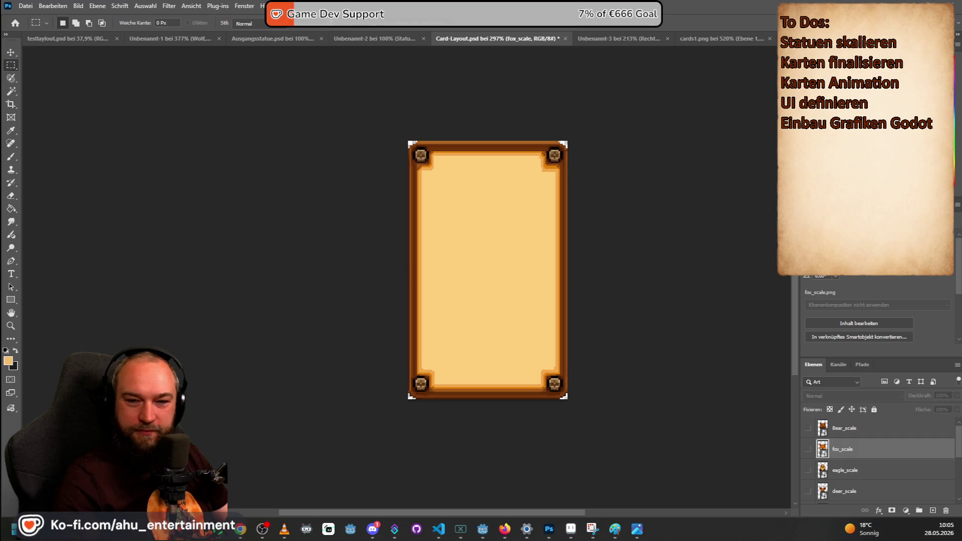
- Place Hedgehog_scale, quick-export the card as Card-hedgehog PNG, and hide the hedgehog layer
drag(612, 245, 459, 225)
click(11, 65)
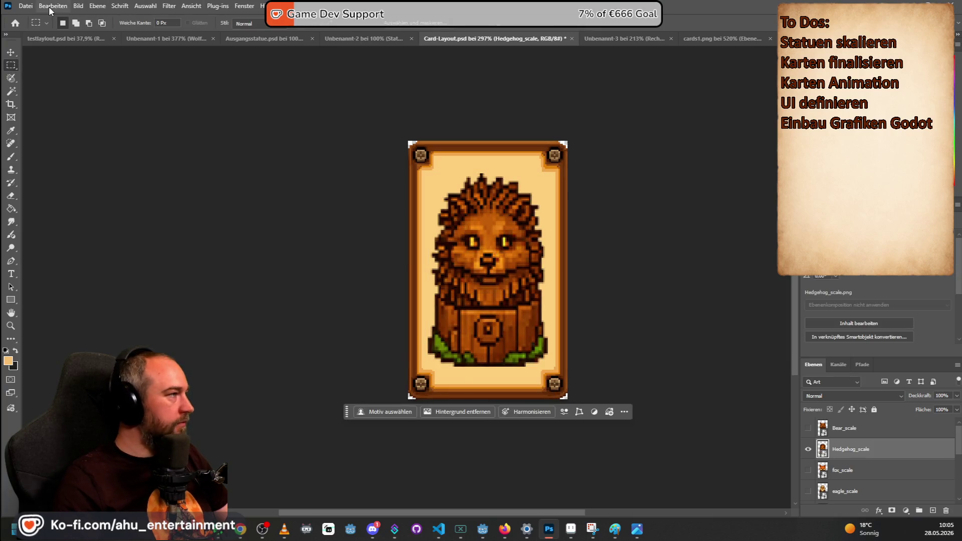
click(25, 6)
mouse_move(158, 179)
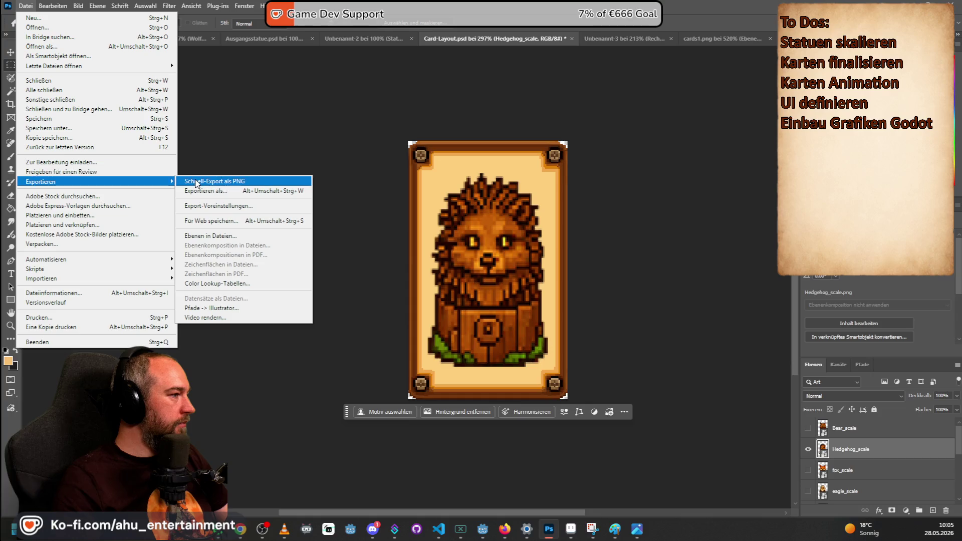
click(215, 181)
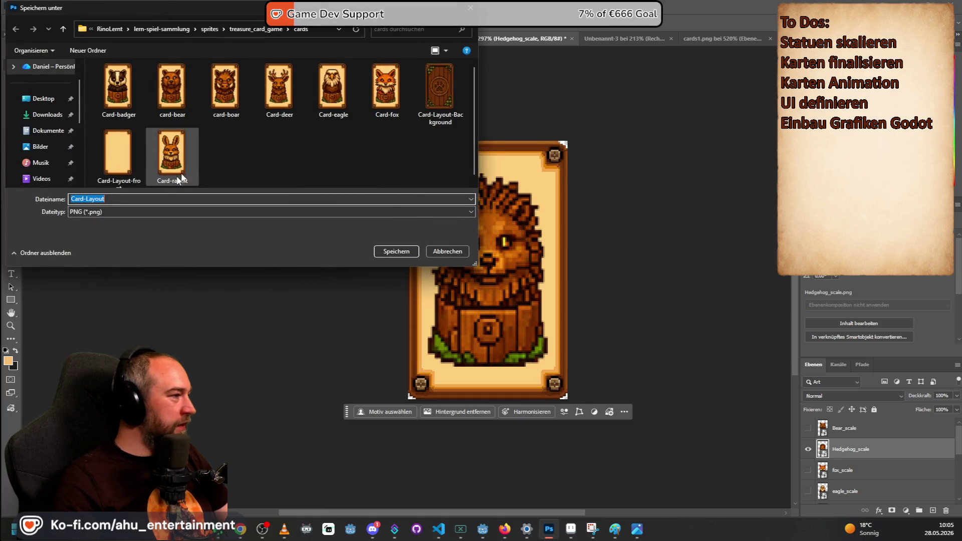
click(130, 199)
key(BackSpace)
key(BackSpace)
key(BackSpace)
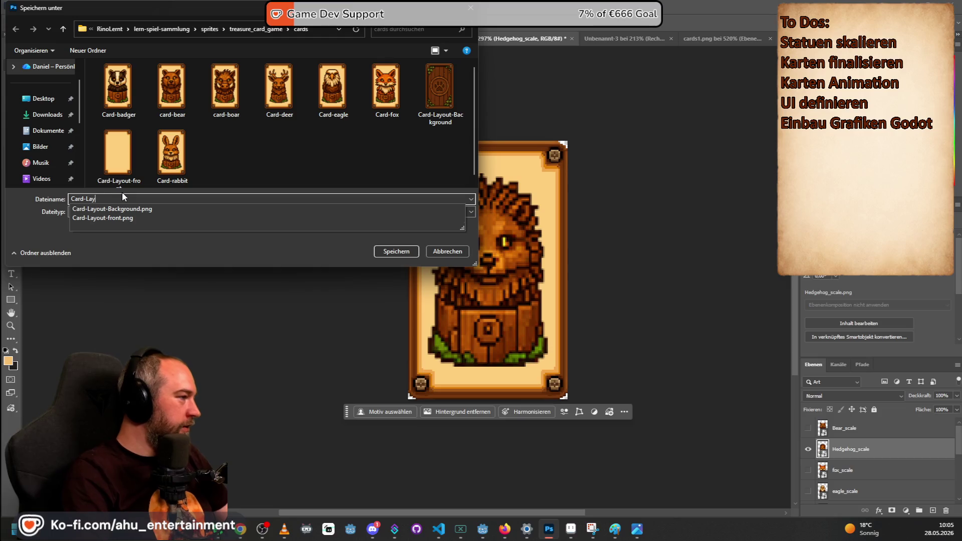
text(hedgehog)
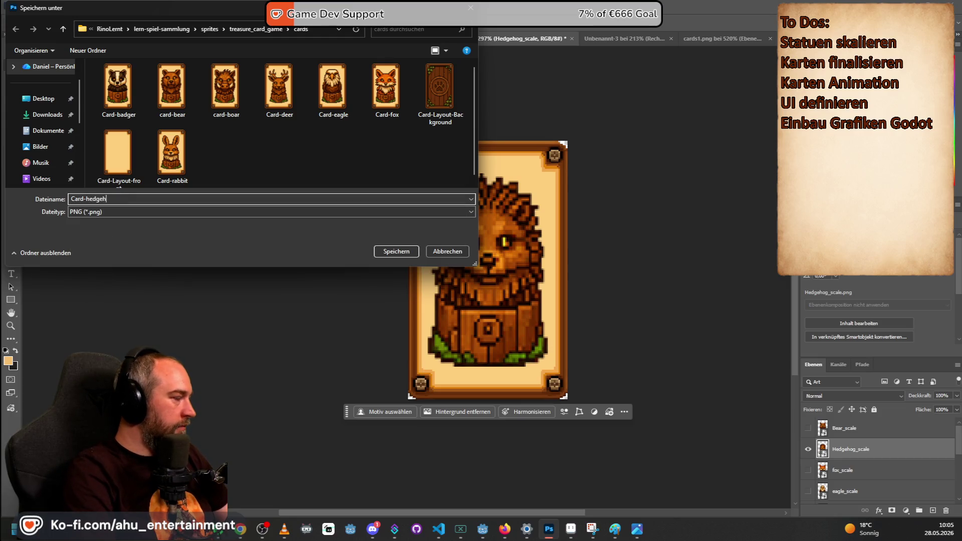
key(Return)
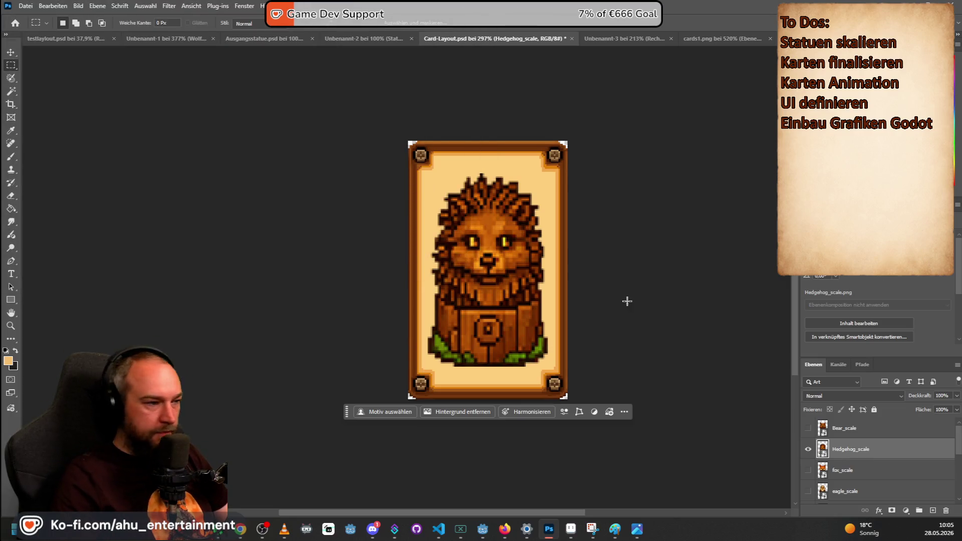
click(808, 449)
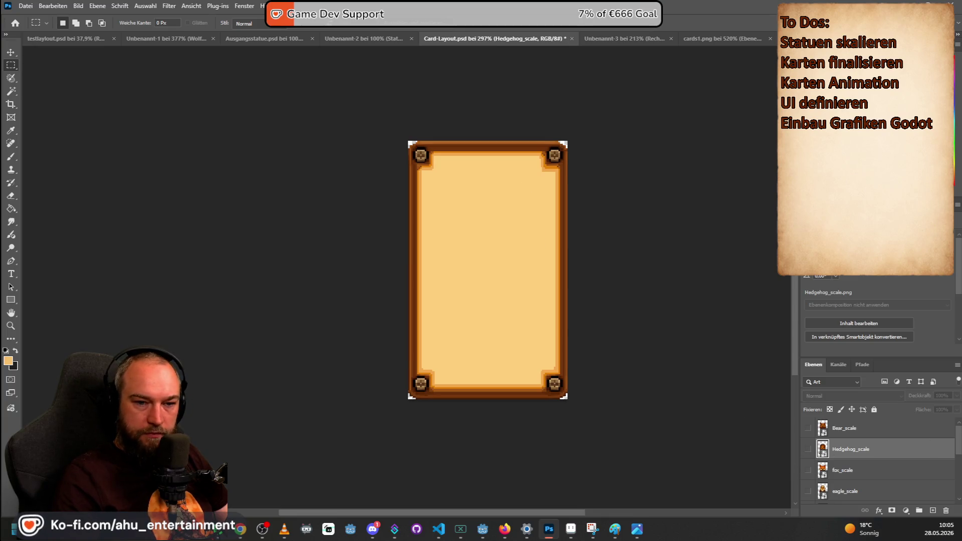
- Place owl_scale, export the card as Card-owl PNG, hide the owl, and drop in raccoon_scale
mouse_move(961, 263)
mouse_down()
mouse_move(617, 267)
mouse_move(490, 251)
mouse_move(482, 273)
mouse_up()
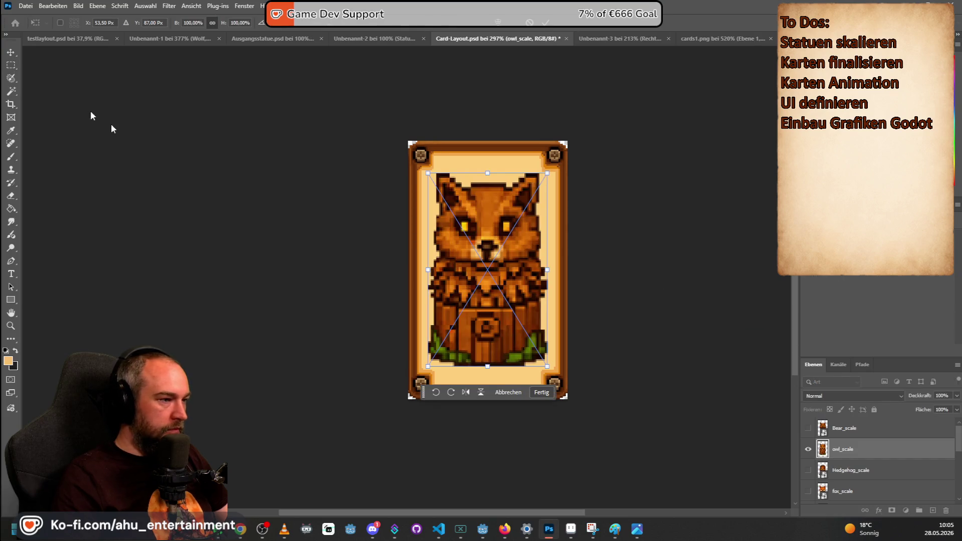
click(10, 64)
click(25, 5)
mouse_move(150, 181)
click(207, 181)
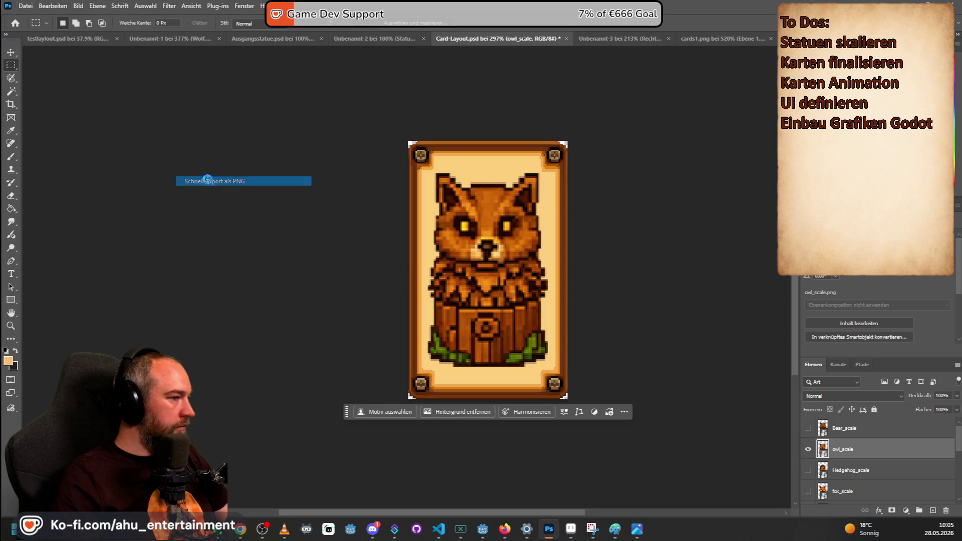
text(Card-L)
key(BackSpace)
text(owl)
key(Return)
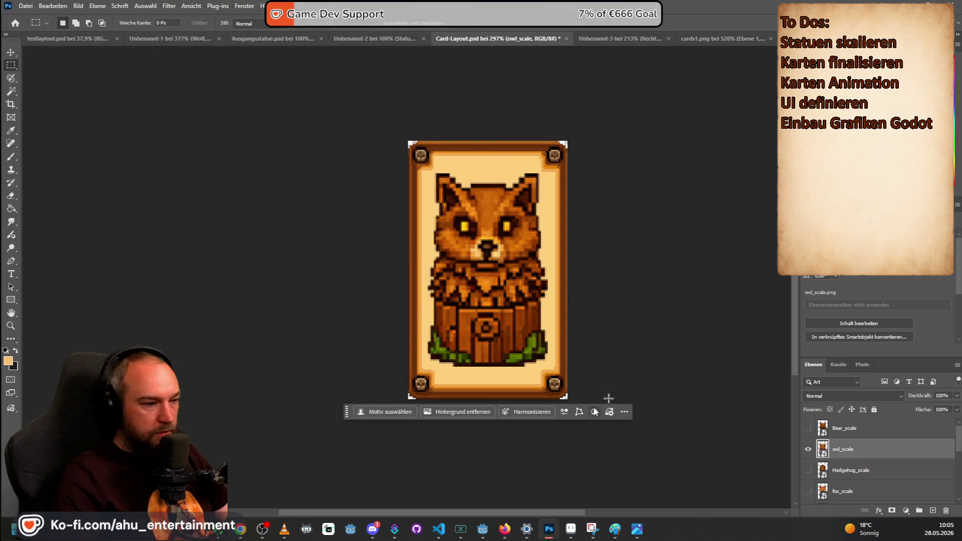
click(808, 449)
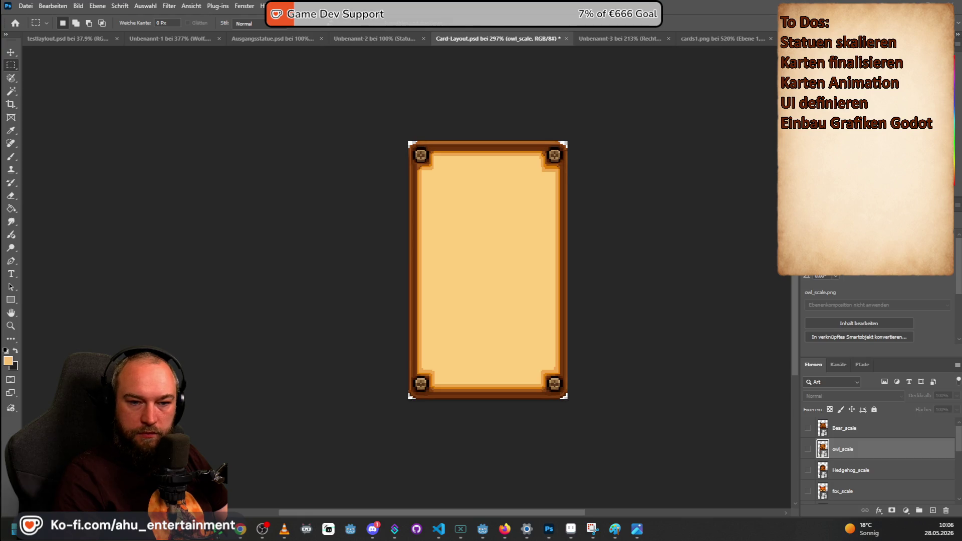
mouse_move(637, 230)
mouse_down()
mouse_move(448, 220)
mouse_move(454, 251)
mouse_up()
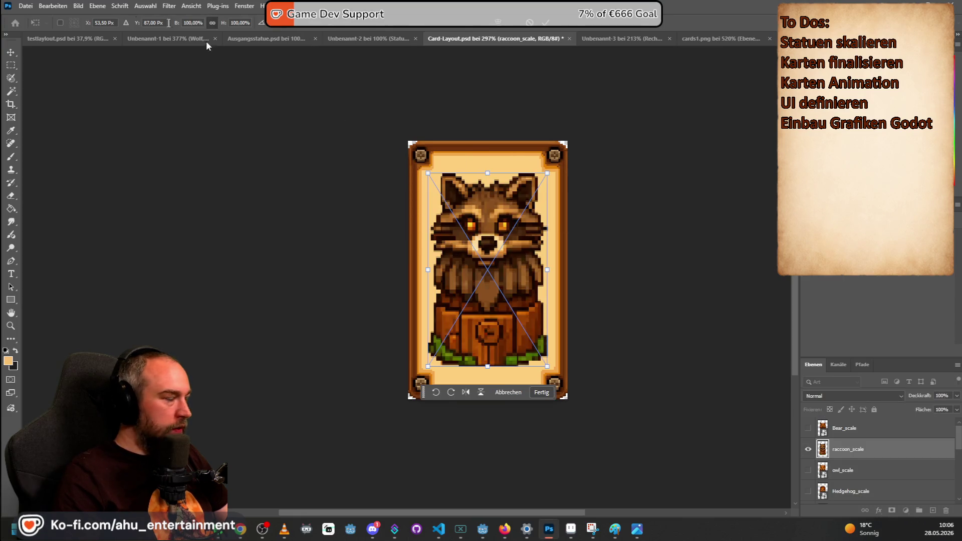
- Commit the raccoon statue and quick-export the card as the Card-Raccoon PNG
click(11, 65)
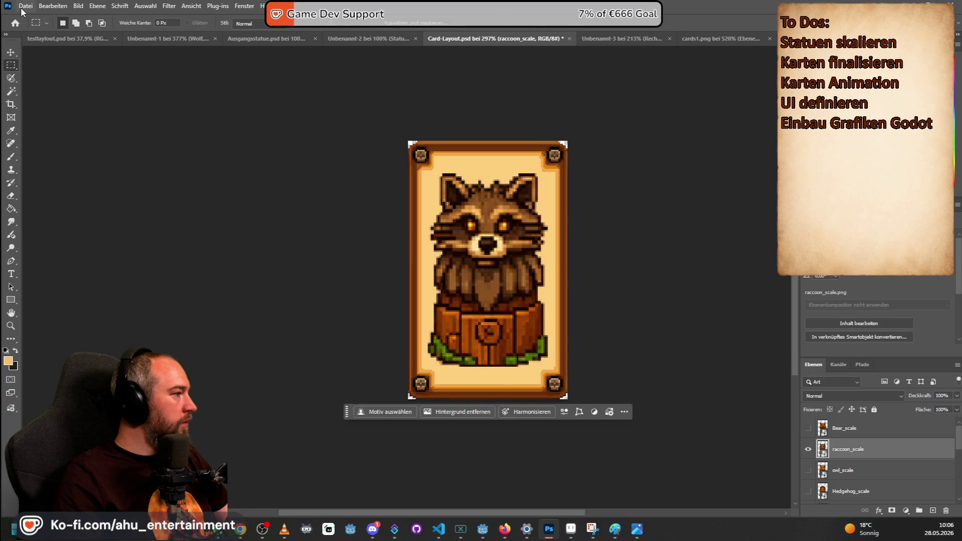
click(25, 6)
mouse_move(101, 182)
click(215, 182)
key(End)
key(BackSpace)
key(BackSpace)
key(BackSpace)
text(Raccoon)
key(Return)
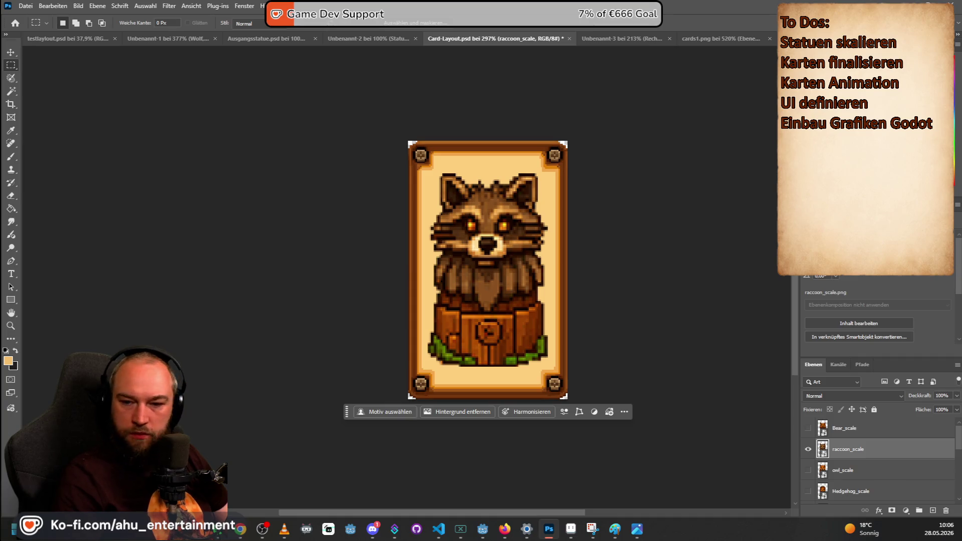
key(alt+Tab)
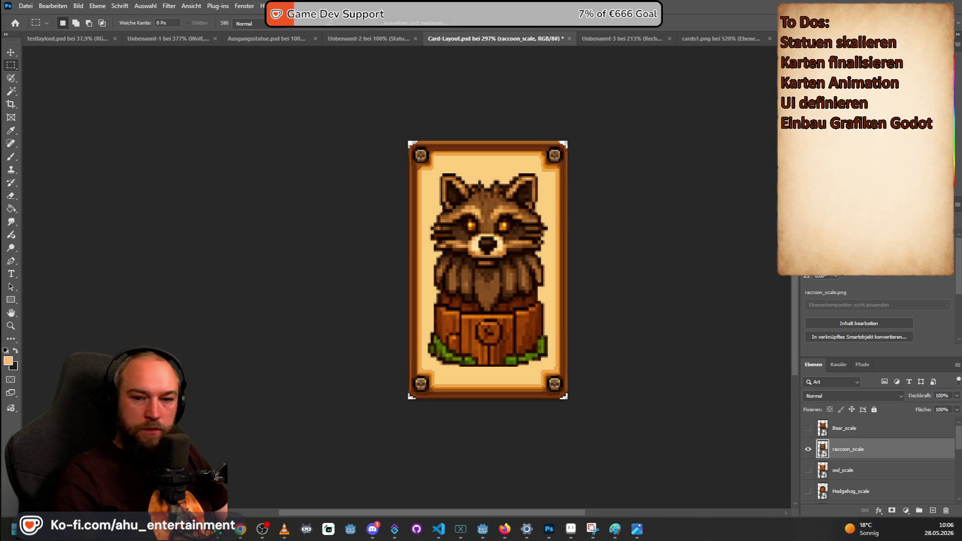
- Place snake_scale, export the card as Card-snake PNG, hide the snake, and drop in wolf_scale
drag(0, 241, 466, 241)
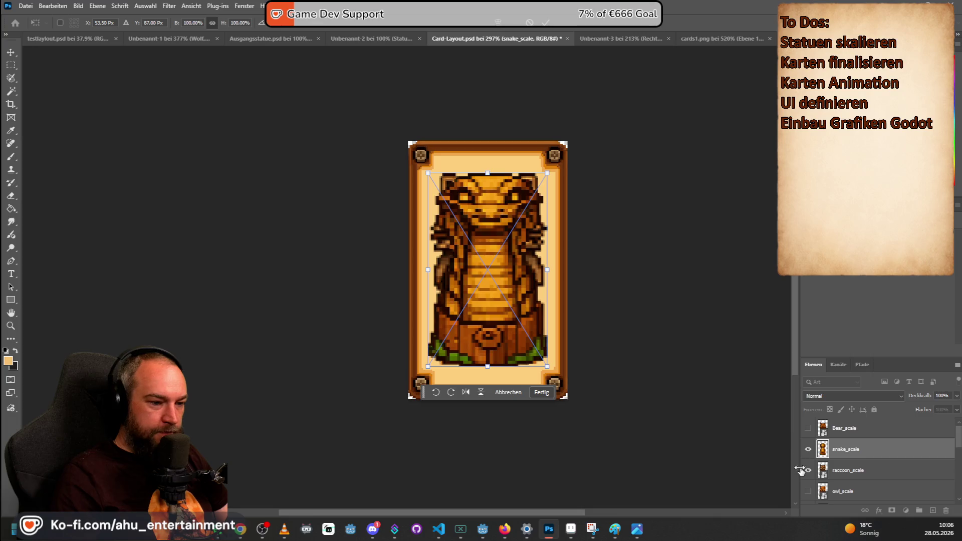
key(Return)
click(24, 6)
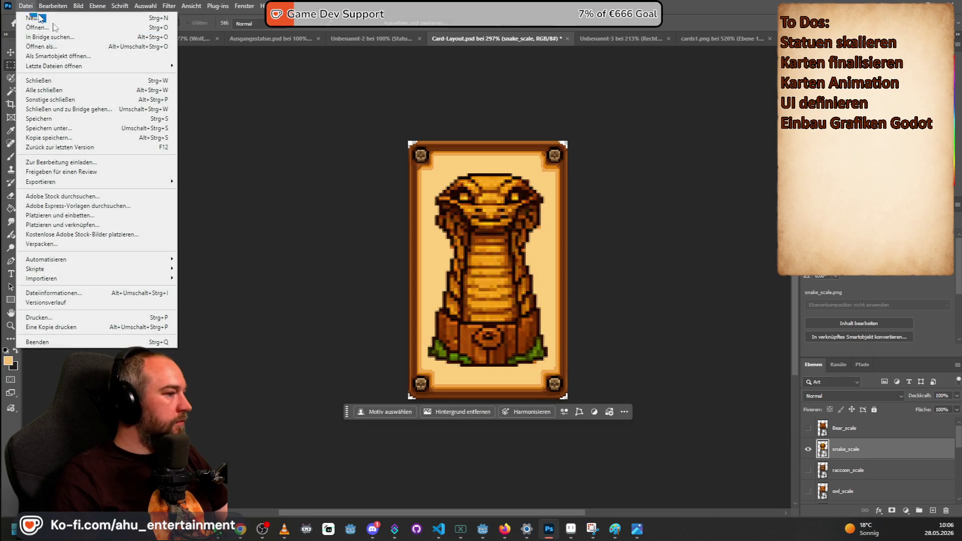
mouse_move(151, 182)
click(205, 183)
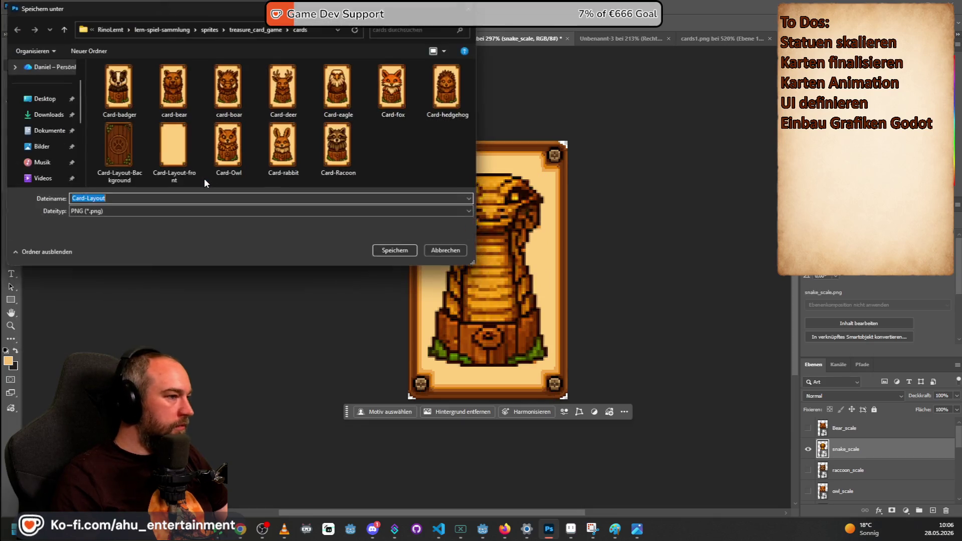
text(Card-L)
key(Return)
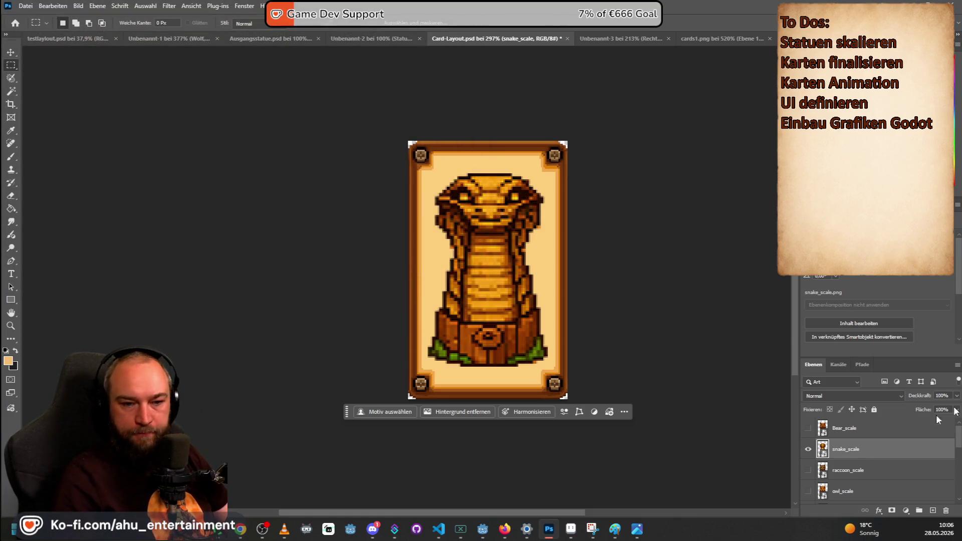
click(809, 447)
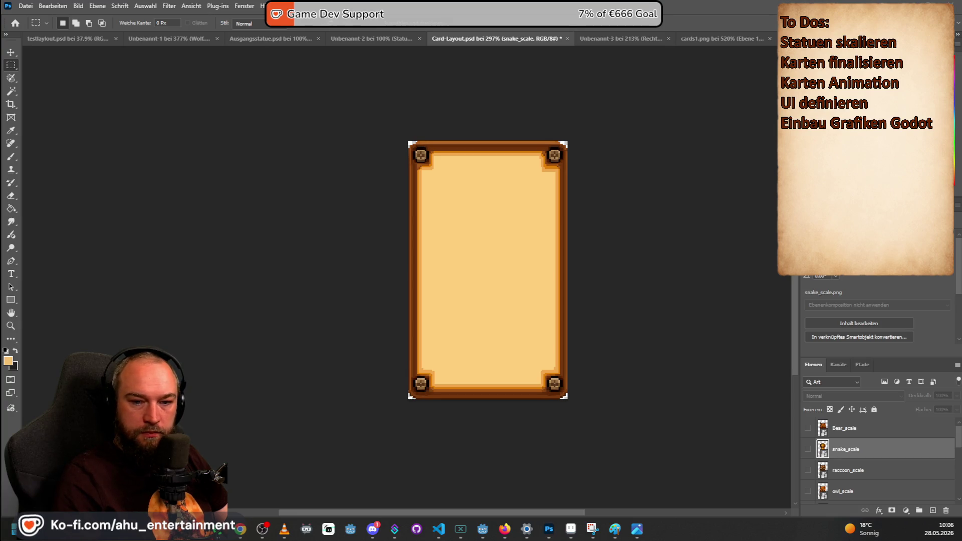
mouse_move(961, 216)
mouse_down()
mouse_move(617, 242)
mouse_move(468, 301)
mouse_move(490, 296)
mouse_up()
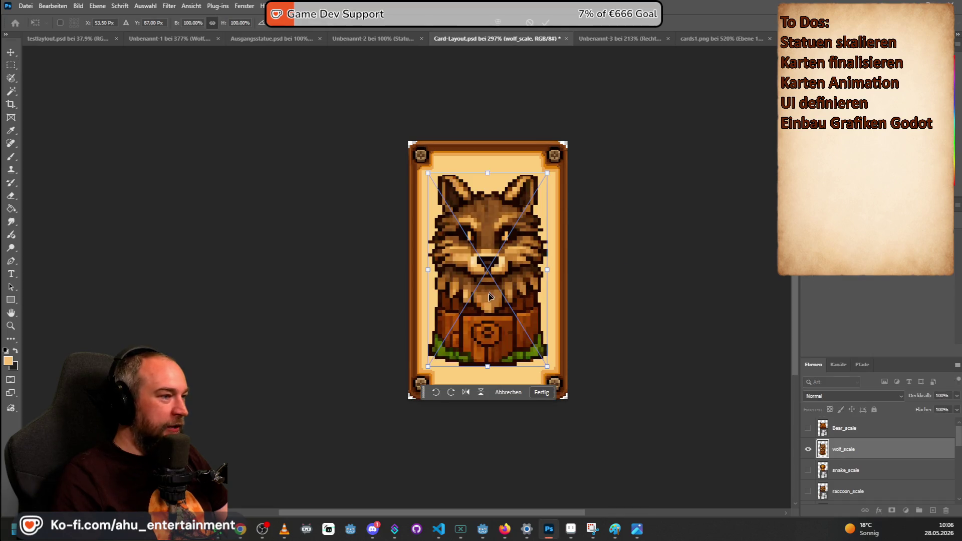
- Commit the wolf statue and quick-export the card as the Card-wolf PNG
click(11, 66)
click(25, 6)
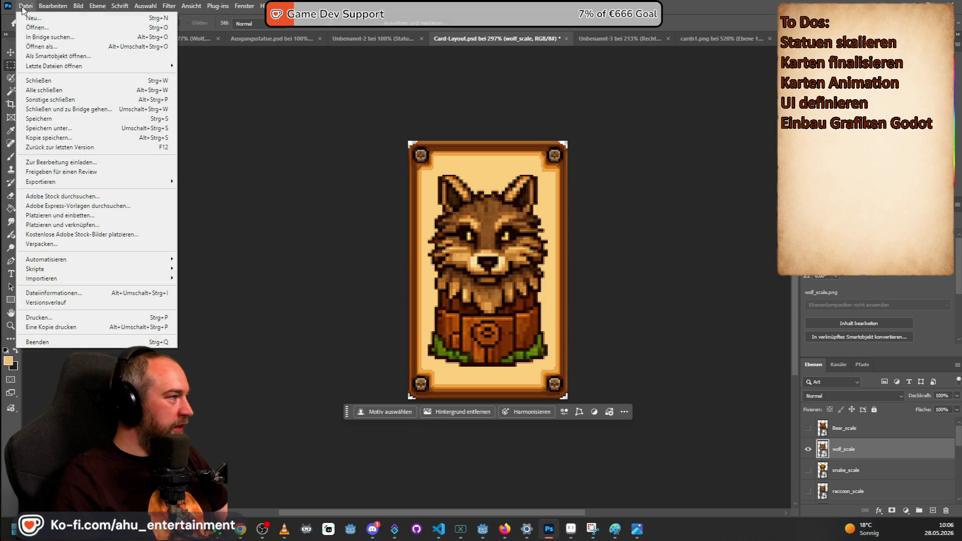
mouse_move(125, 182)
click(196, 182)
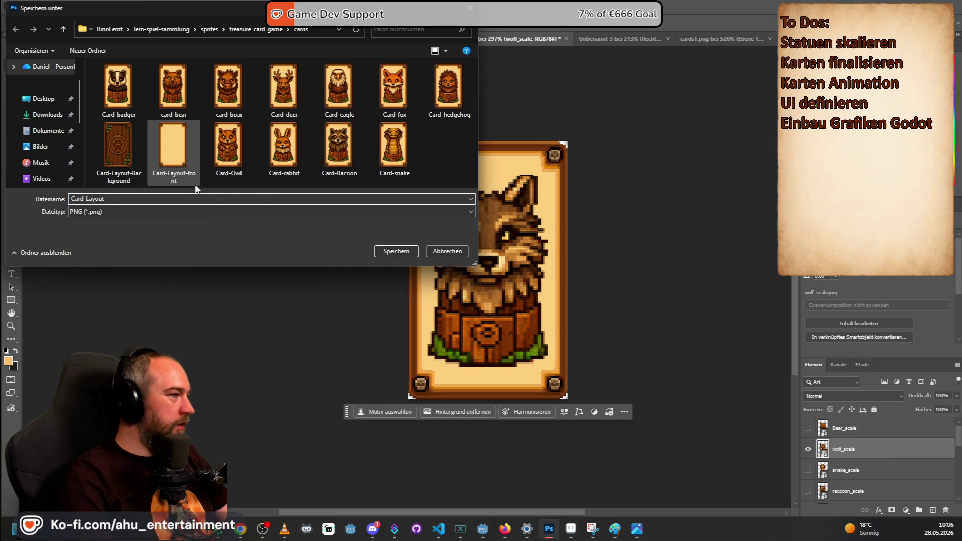
key(BackSpace)
key(BackSpace)
key(BackSpace)
text(wolf)
key(Return)
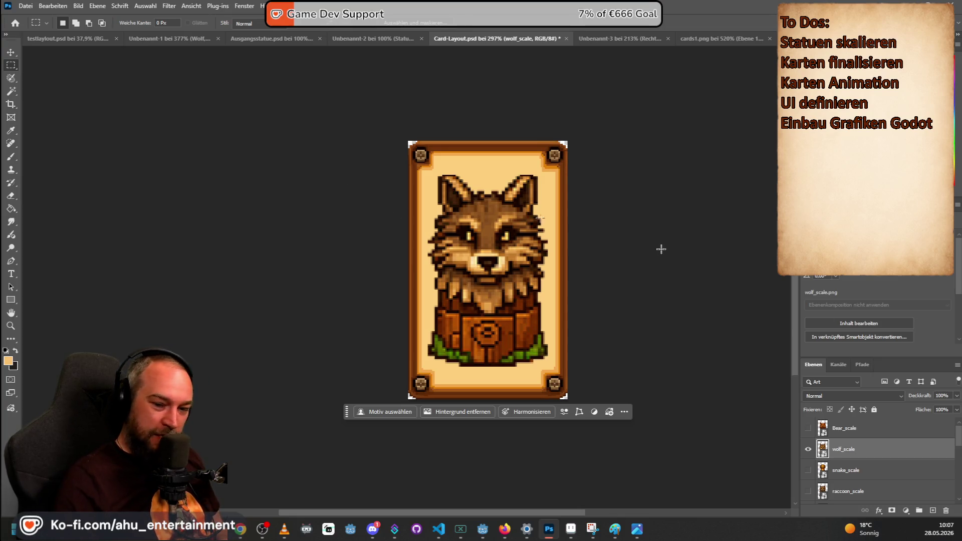
click(373, 529)
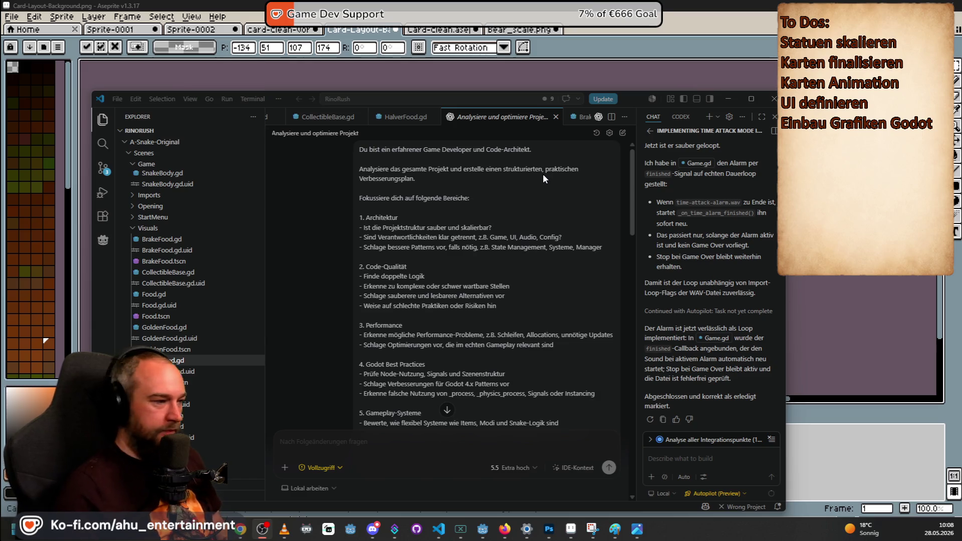
- View the bear card in Aseprite and minimise it, glance at the guards folder, then return to Photoshop
key(alt+Tab)
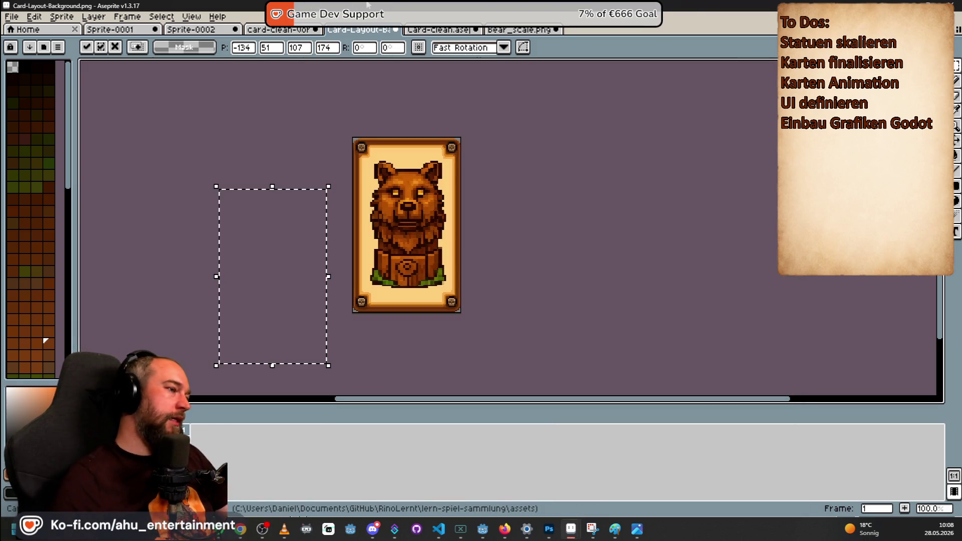
click(905, 3)
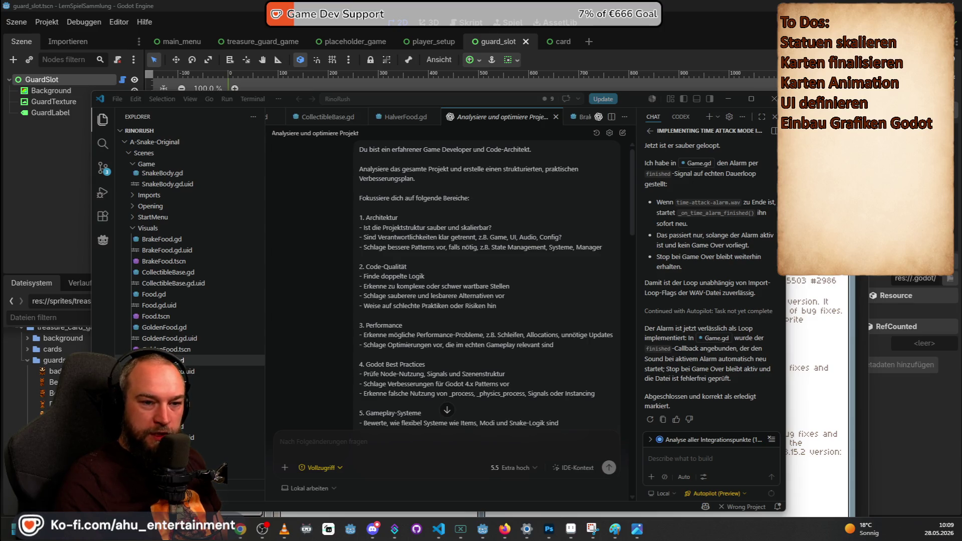
drag(554, 104, 593, 98)
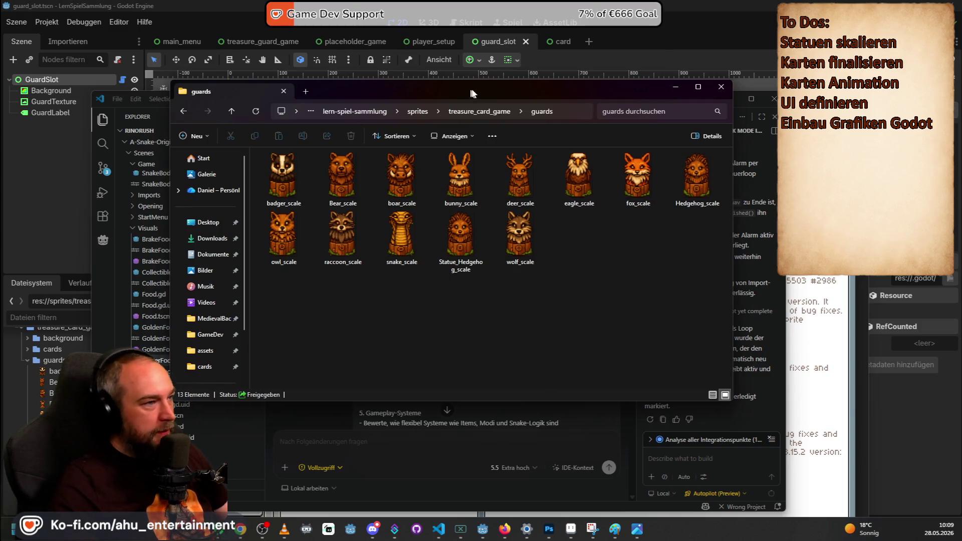
key(alt+Tab)
click(549, 528)
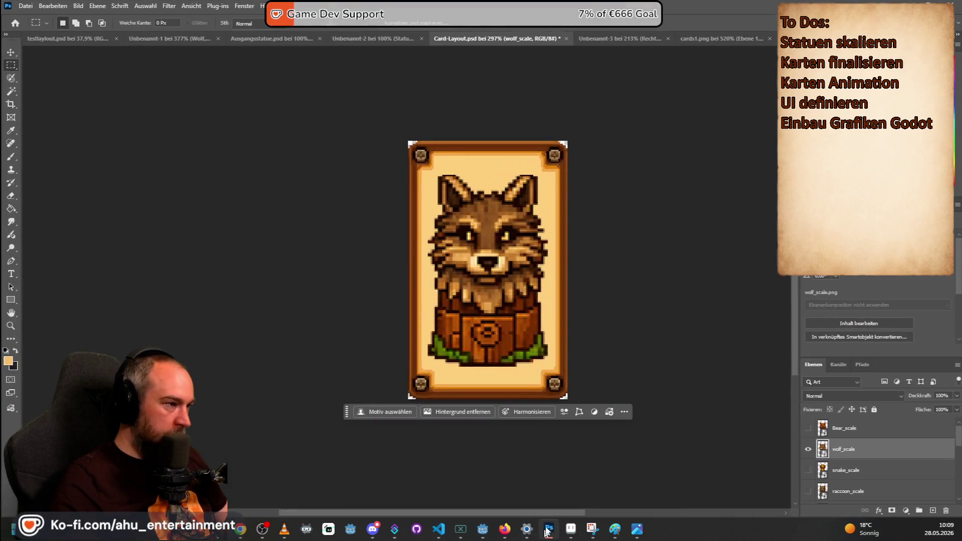
- Place the boar statue and a card back image onto the testlayout board
click(80, 39)
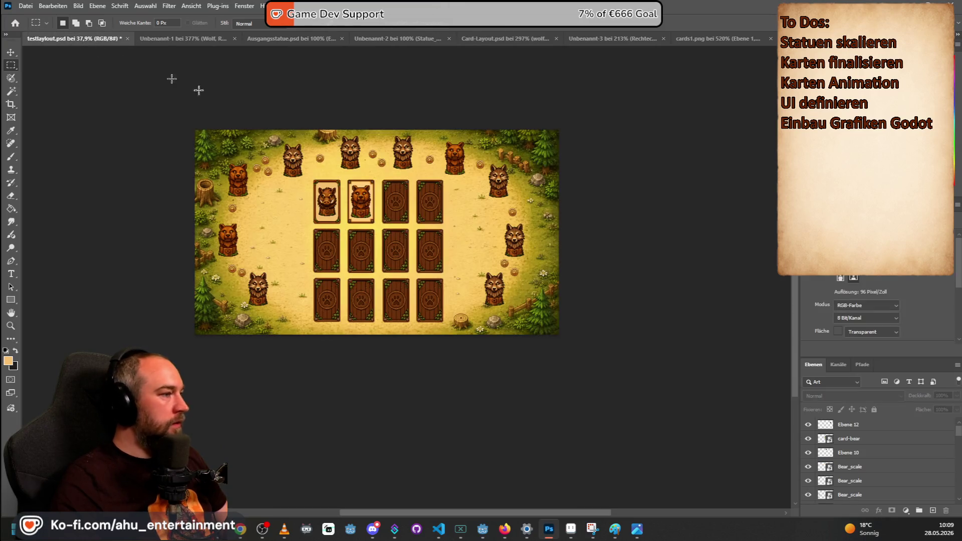
click(11, 52)
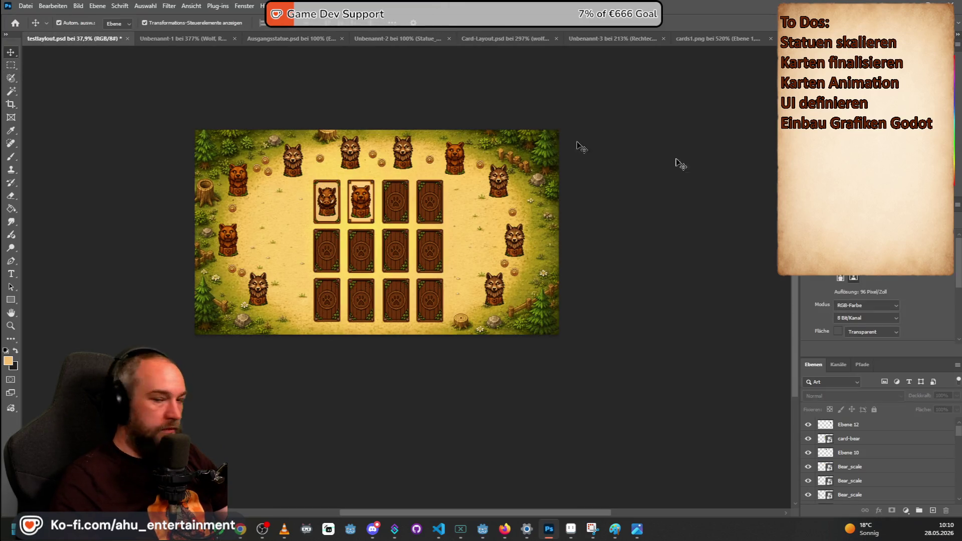
drag(3, 240, 261, 241)
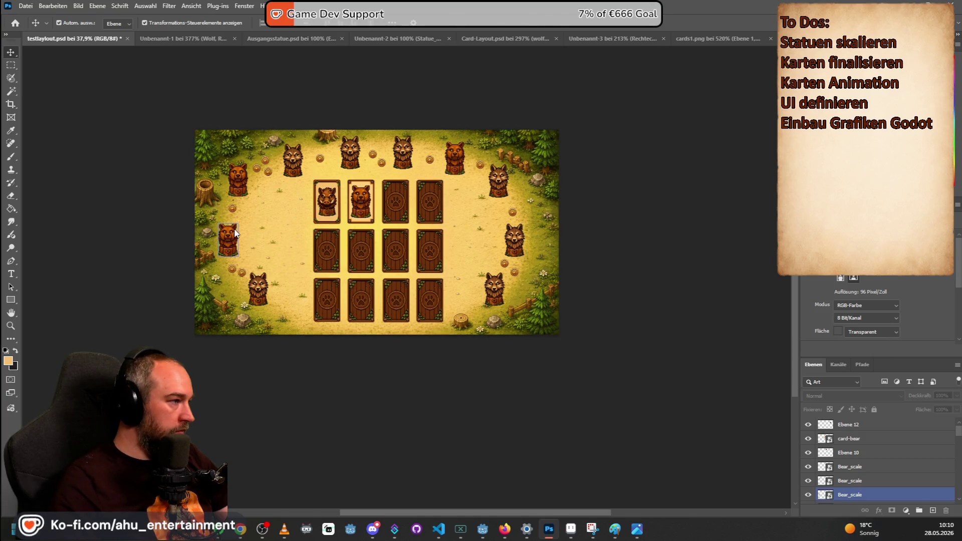
key(Return)
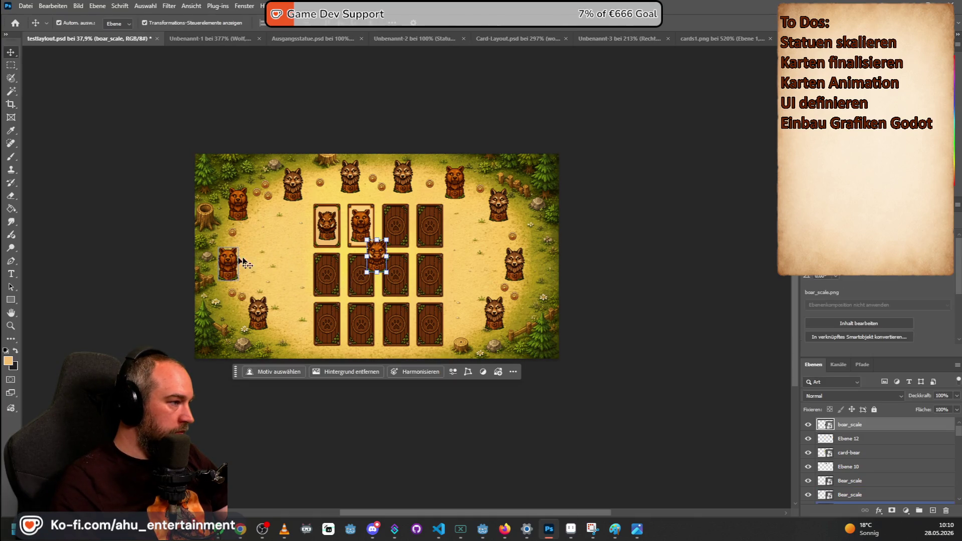
drag(2, 258, 375, 258)
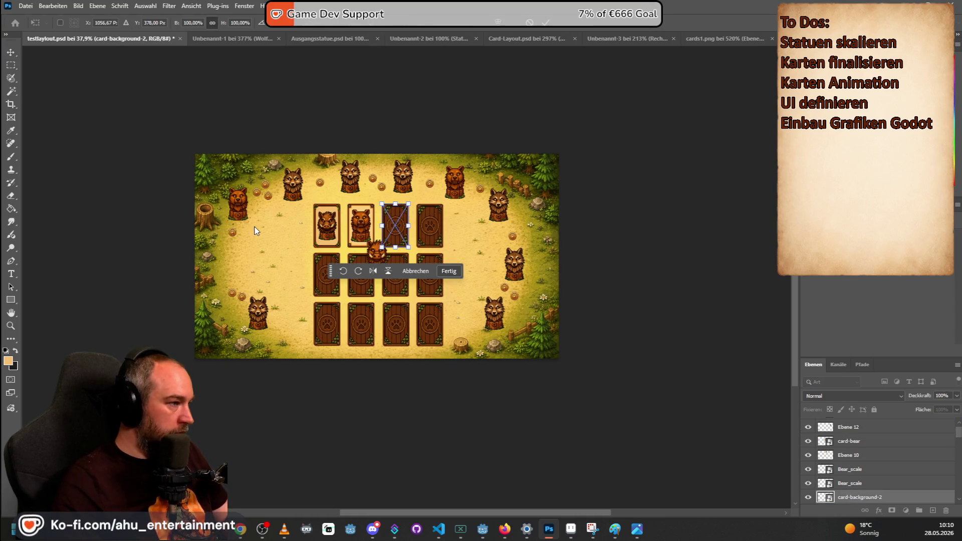
key(Return)
- Move the boar statue onto the grass at the board's left edge
click(376, 254)
mouse_move(379, 260)
mouse_down()
mouse_move(234, 252)
mouse_move(230, 267)
mouse_up()
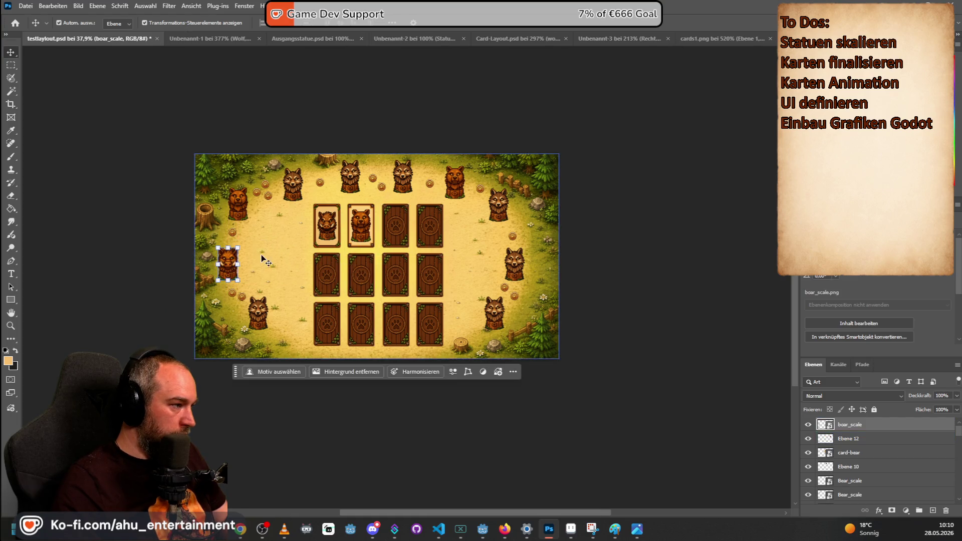
scroll(262, 258, up, 5)
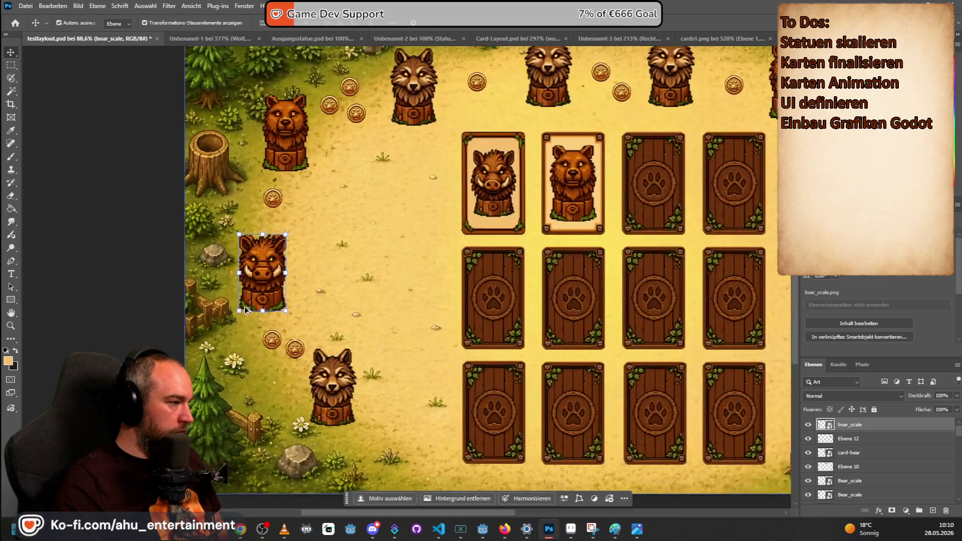
scroll(245, 309, up, 1)
drag(269, 255, 278, 260)
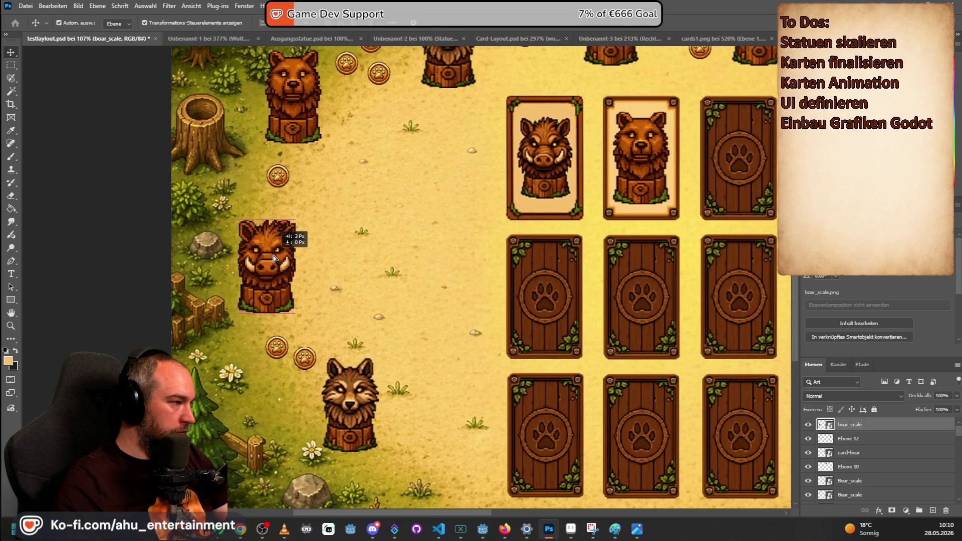
click(241, 244)
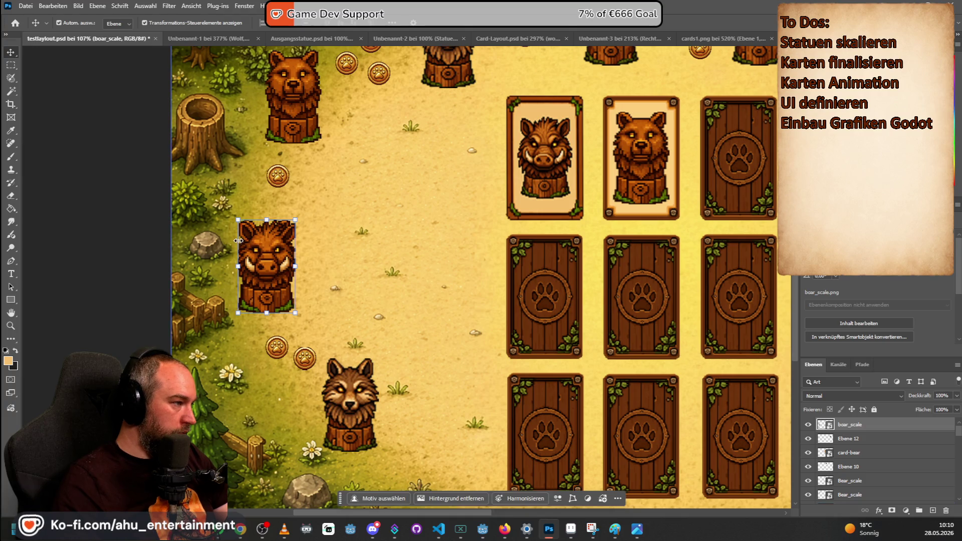
drag(241, 249, 242, 254)
- Scale down the boar statue with Free Transform and commit its new size
key(ctrl+t)
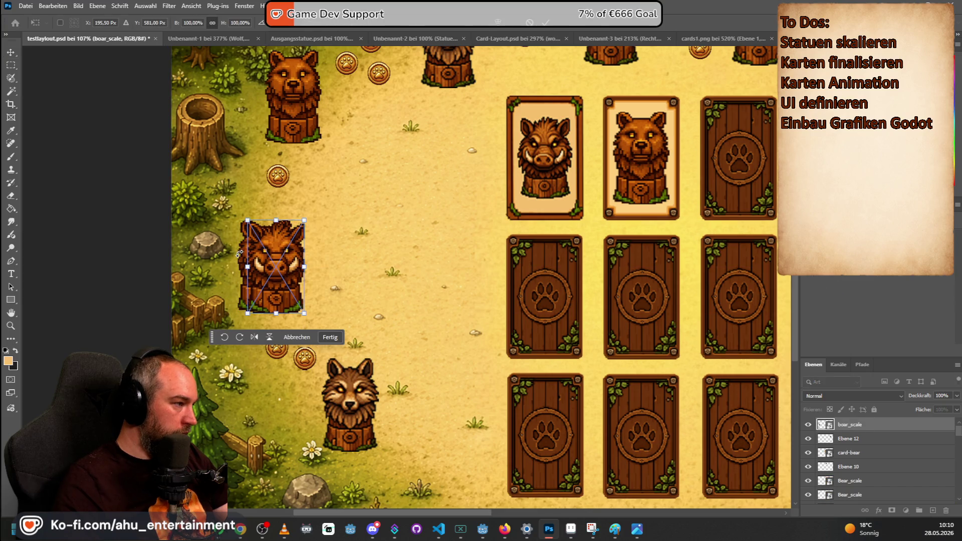
scroll(241, 254, up, 5)
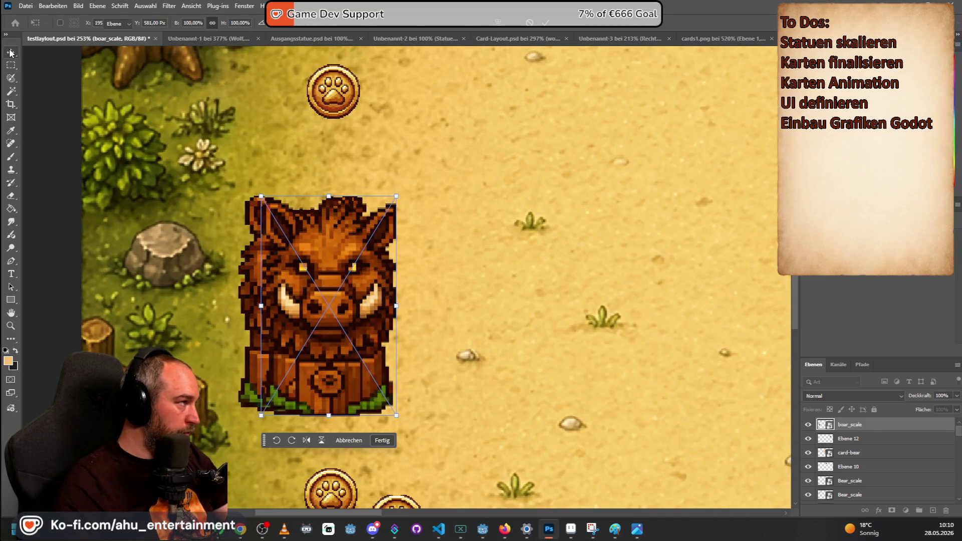
key(Return)
click(306, 261)
drag(306, 260, 288, 260)
- Zoom out to check the layout, leaving the canvas-surround colour unchanged
scroll(552, 241, down, 1)
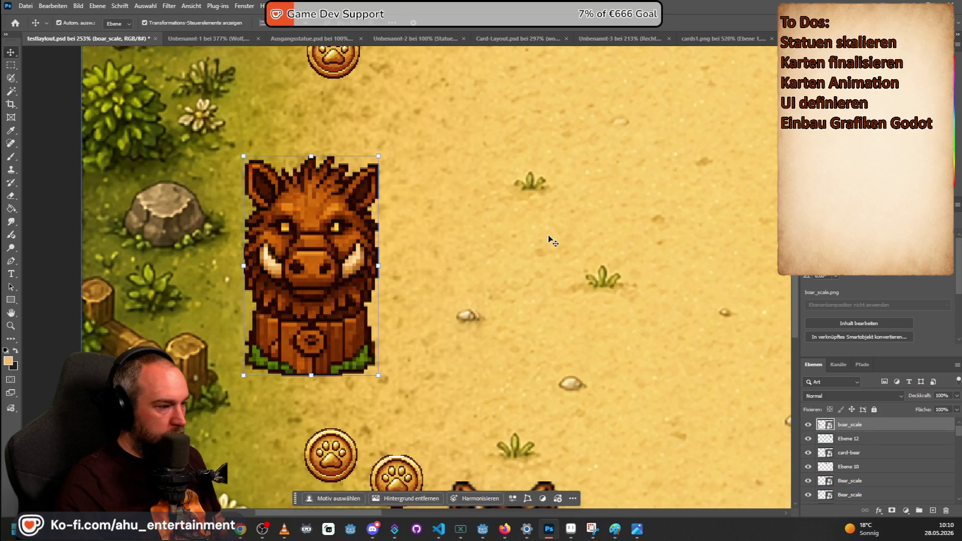
scroll(554, 241, down, 5)
scroll(546, 188, down, 1)
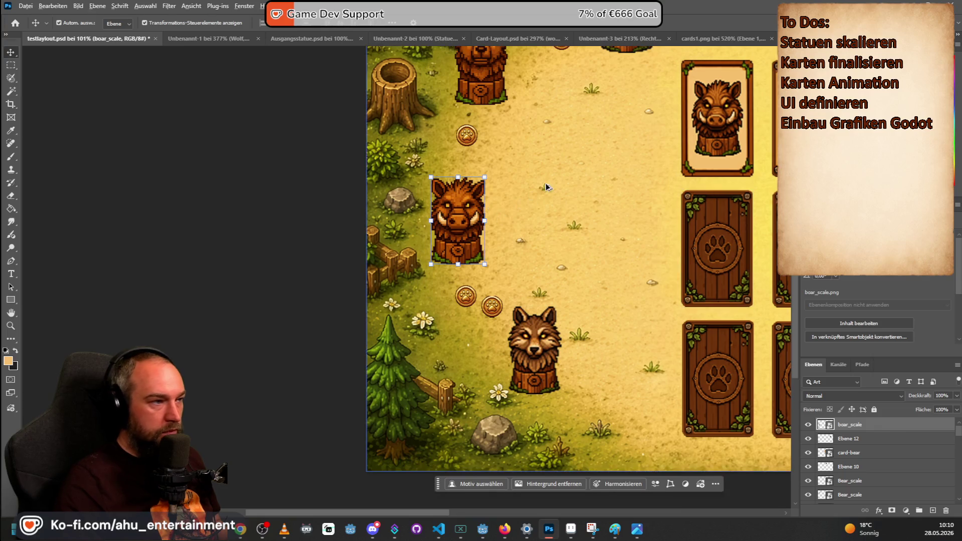
scroll(547, 188, down, 2)
scroll(218, 259, down, 1)
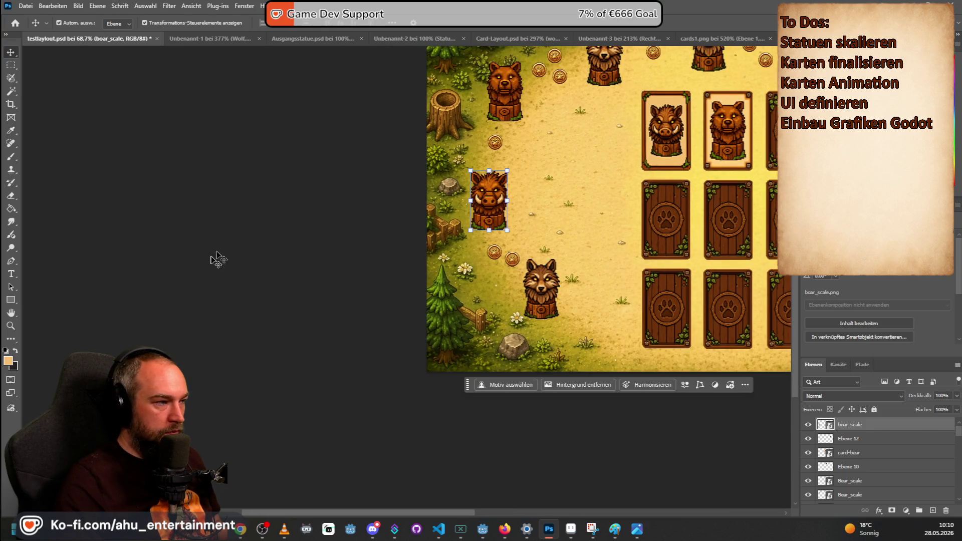
right_click(253, 220)
click(324, 157)
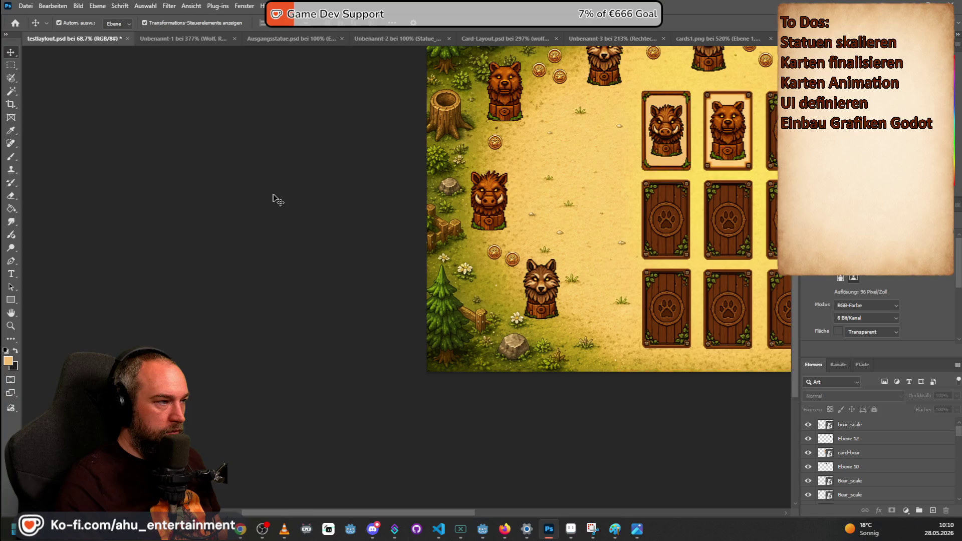
right_click(274, 223)
click(328, 166)
scroll(509, 357, down, 1)
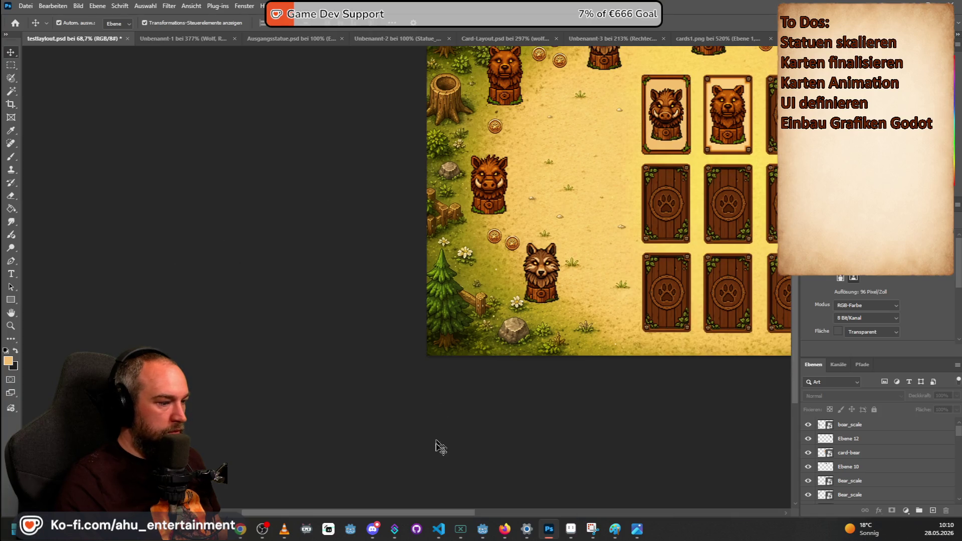
scroll(640, 415, up, 5)
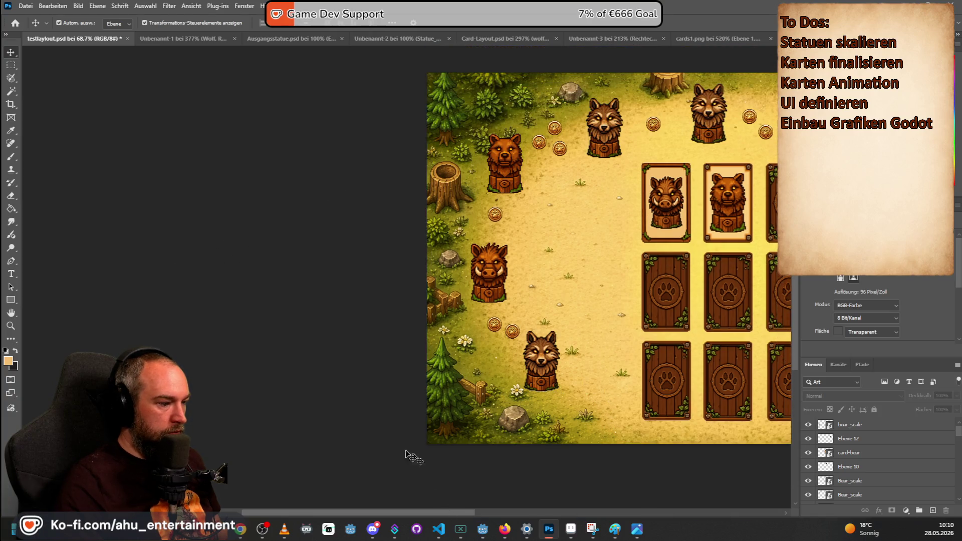
- Place the bunny statue image into the layout
drag(369, 507, 458, 506)
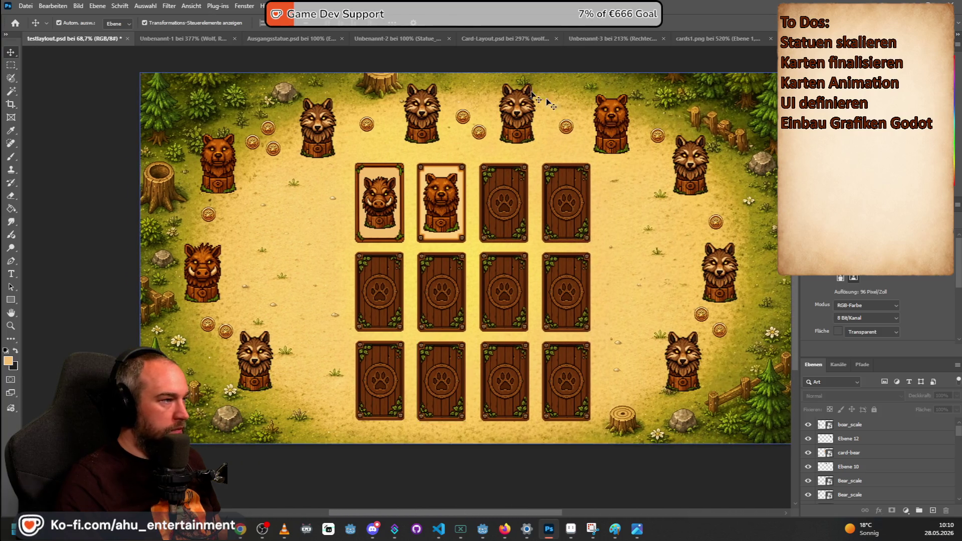
mouse_move(691, 178)
mouse_down()
mouse_move(338, 120)
mouse_move(465, 258)
mouse_move(471, 244)
mouse_move(331, 111)
mouse_move(337, 116)
mouse_up()
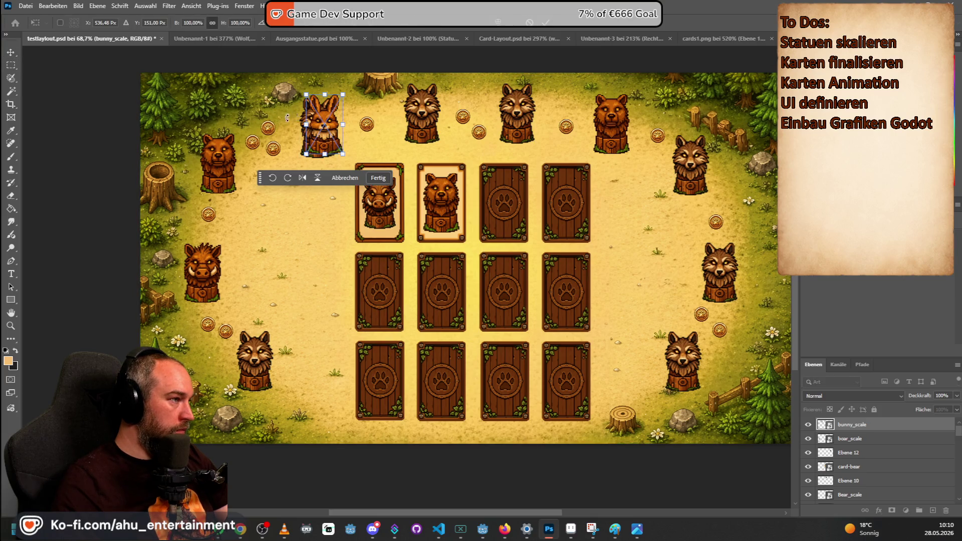
scroll(288, 117, up, 1)
scroll(301, 150, up, 4)
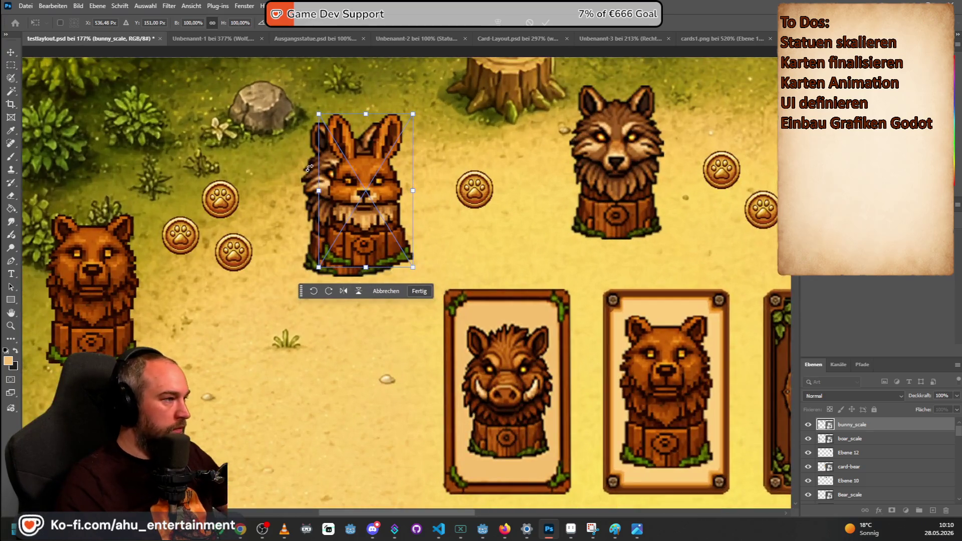
click(11, 65)
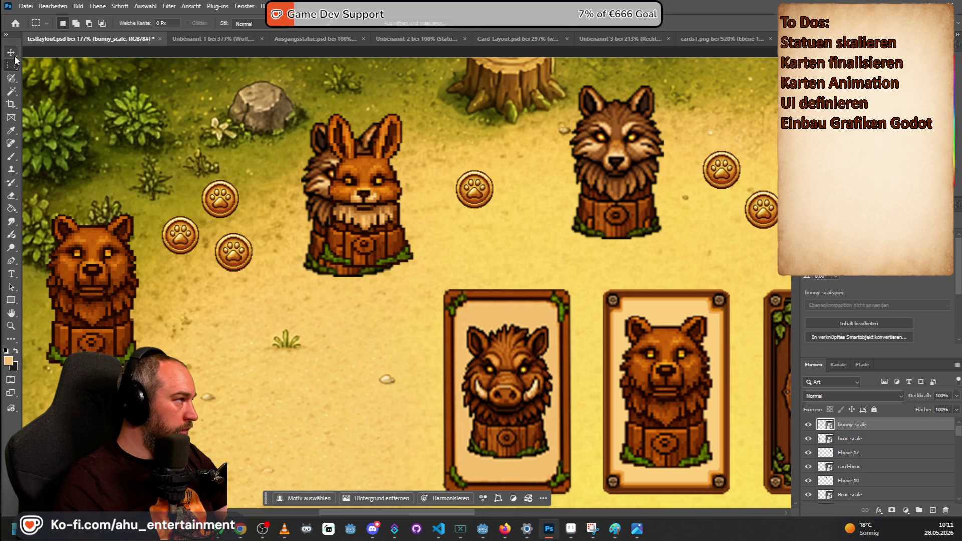
- Delete the wolf statue and move the bunny into its spot
click(14, 58)
key(ctrl+t)
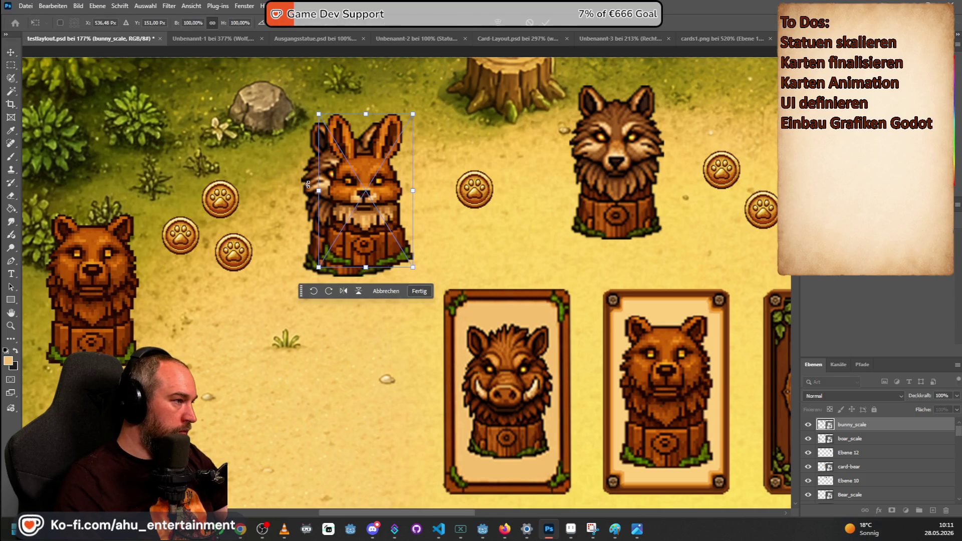
mouse_move(385, 169)
mouse_down()
mouse_move(352, 361)
mouse_move(345, 252)
mouse_up()
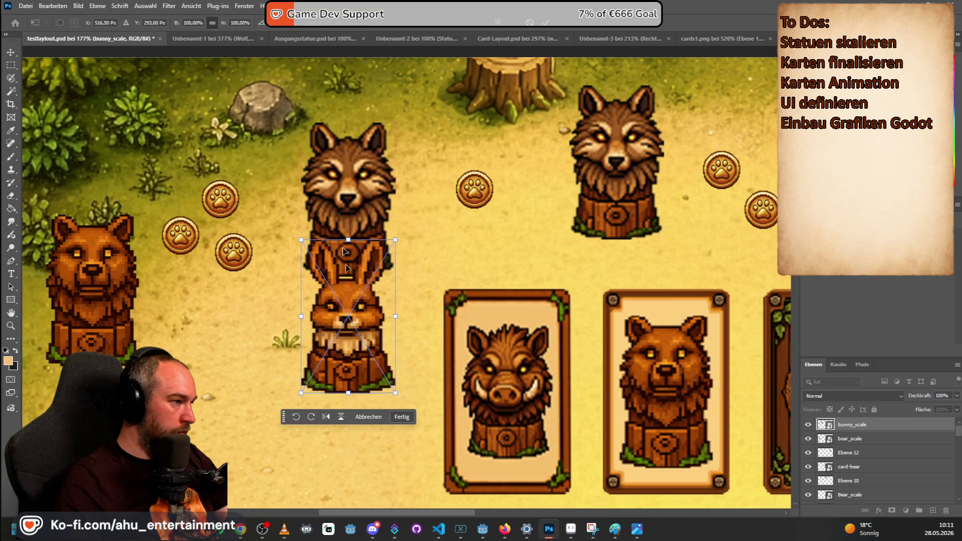
key(Return)
click(363, 131)
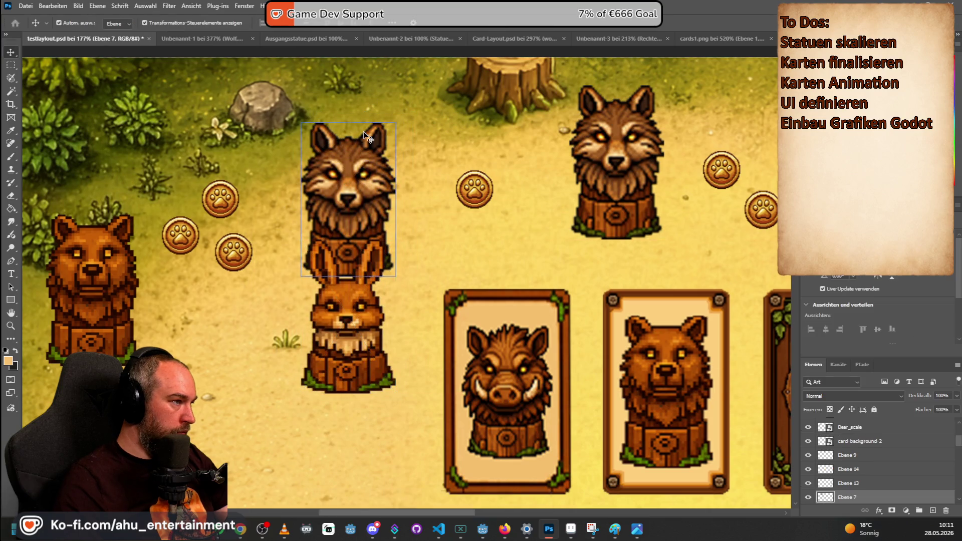
key(Delete)
mouse_move(363, 177)
mouse_down()
mouse_move(359, 196)
mouse_move(371, 180)
mouse_up()
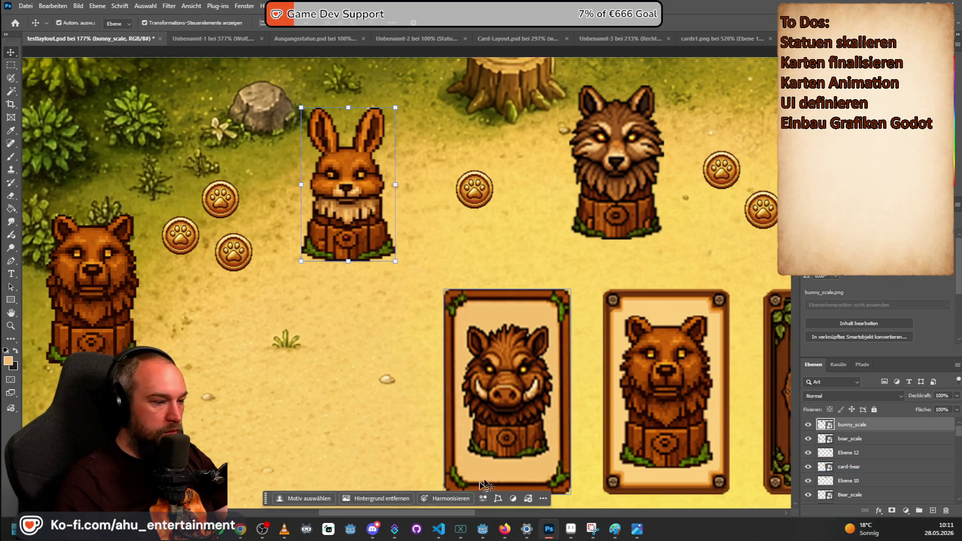
- Add the deer statue in the top-row wolf spot, removing the left wolf
drag(435, 510, 491, 510)
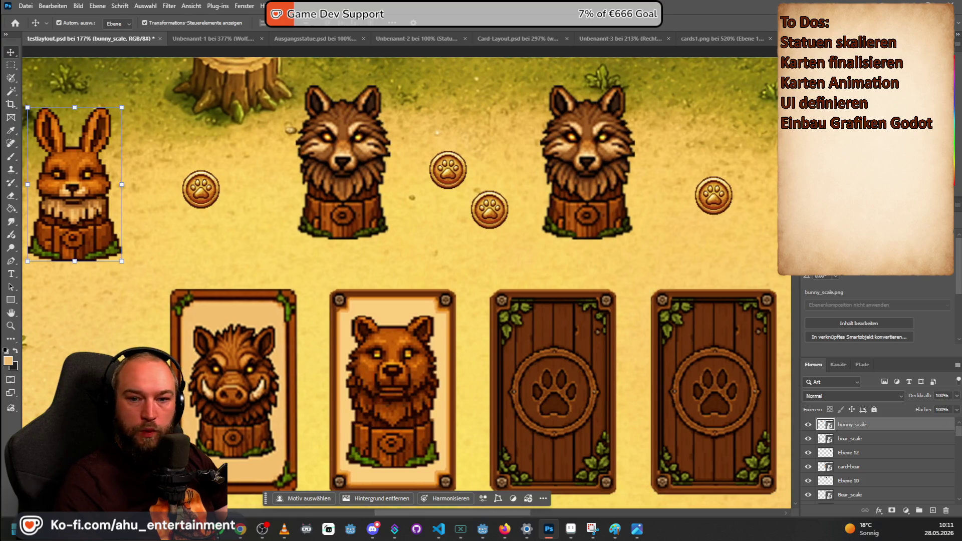
drag(365, 156, 432, 167)
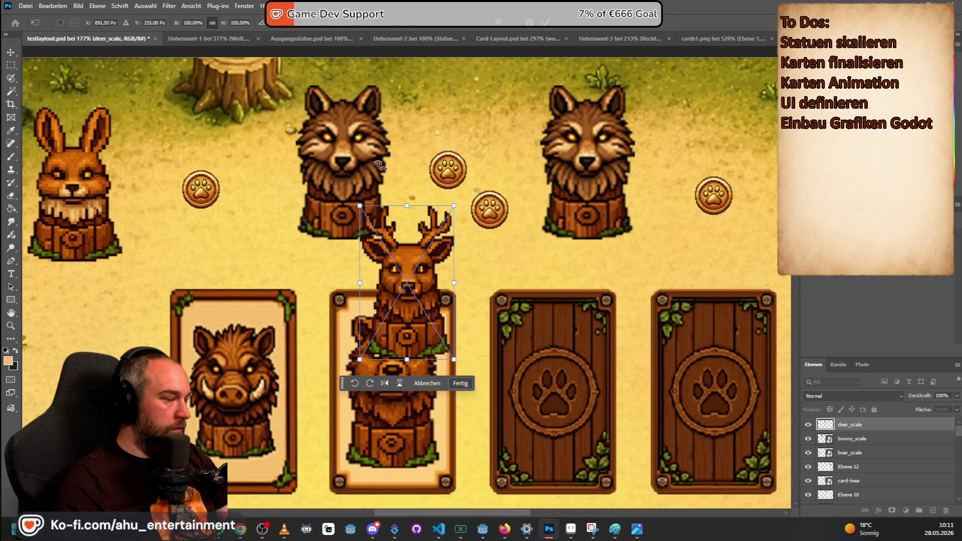
key(Return)
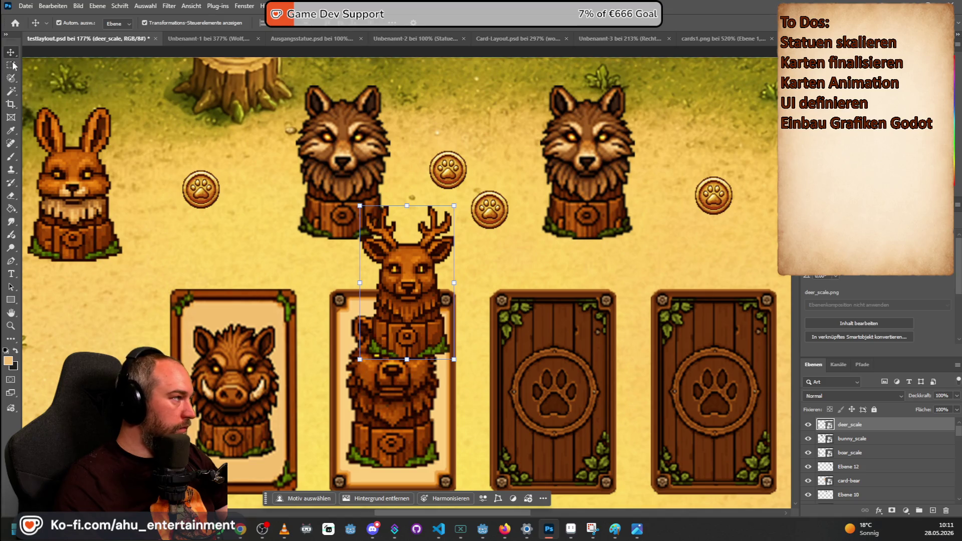
mouse_move(339, 166)
mouse_down()
mouse_move(421, 298)
mouse_move(357, 172)
mouse_up()
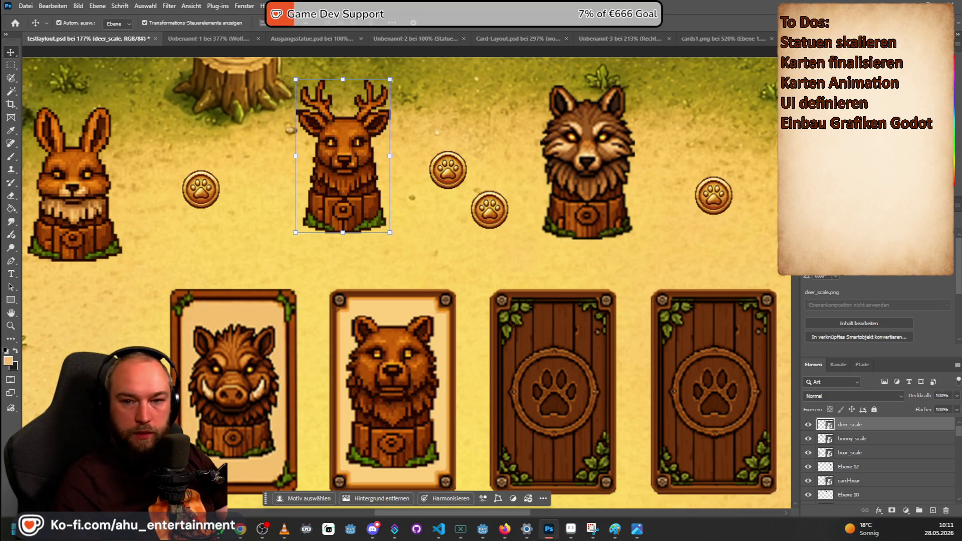
drag(598, 137, 888, 145)
- Place the eagle statue in the top-right row
mouse_move(747, 242)
mouse_down()
mouse_move(712, 280)
mouse_move(657, 305)
mouse_move(568, 274)
mouse_up()
mouse_move(399, 266)
mouse_down()
mouse_move(604, 161)
mouse_move(591, 146)
mouse_move(601, 134)
mouse_move(602, 146)
mouse_up()
drag(441, 511, 540, 510)
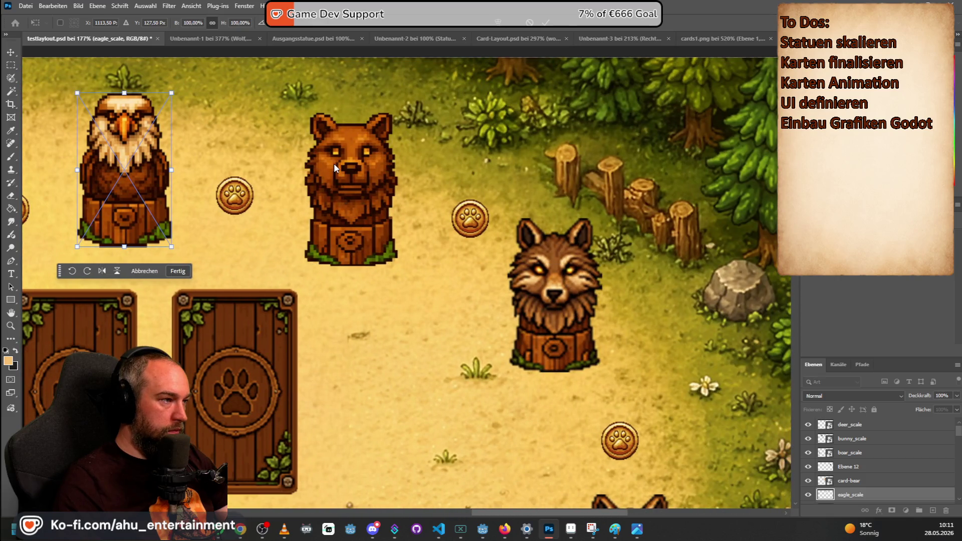
key(Return)
- Replace the bear statue with the fox statue in the same spot
click(368, 166)
key(Delete)
mouse_move(368, 166)
mouse_down()
mouse_move(329, 153)
mouse_move(366, 176)
mouse_up()
mouse_move(400, 273)
mouse_down()
mouse_move(338, 188)
mouse_move(364, 189)
mouse_up()
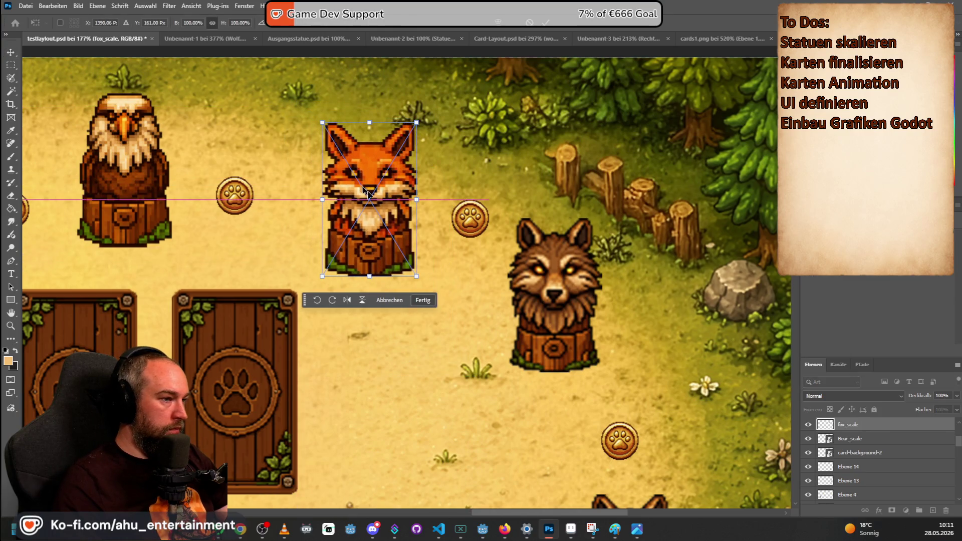
key(Return)
- Delete the right-side wolf and place the hedgehog statue where it stood
click(576, 273)
key(Delete)
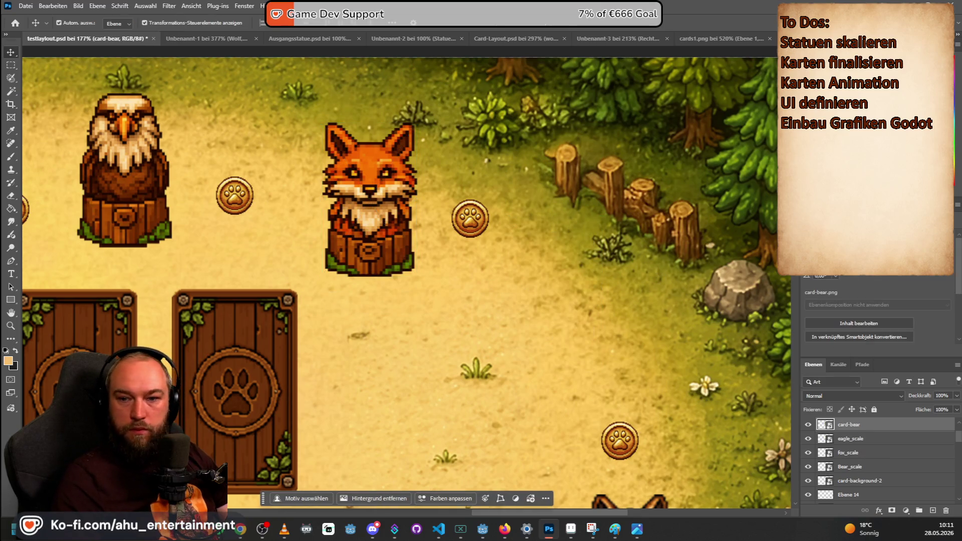
mouse_move(567, 355)
mouse_down()
mouse_move(541, 304)
mouse_move(449, 282)
mouse_move(588, 297)
mouse_move(575, 295)
mouse_up()
- Commit the hedgehog, delete the next wolf, and paste the owl statue into its spot
scroll(671, 228, down, 6)
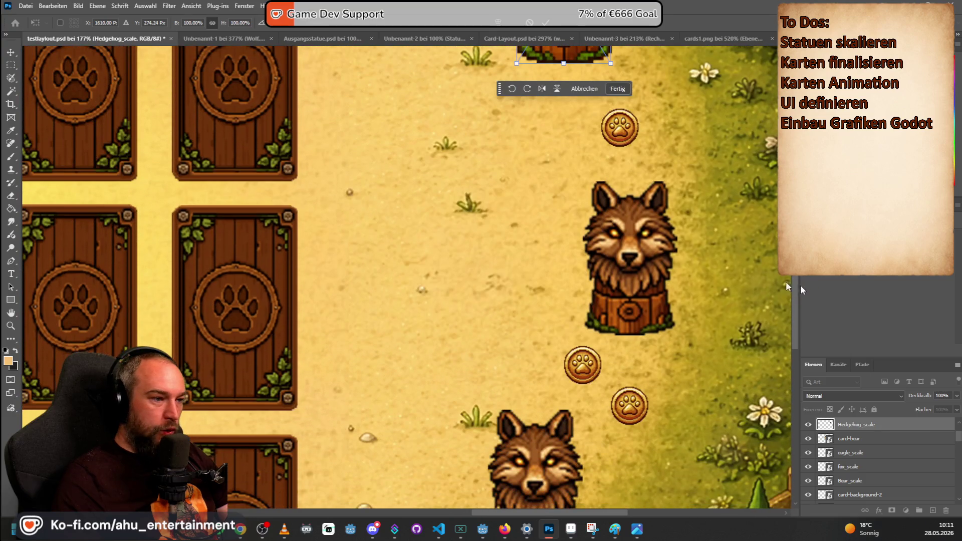
key(Return)
key(Delete)
key(ctrl+v)
mouse_move(409, 250)
mouse_down()
mouse_move(666, 248)
mouse_move(641, 233)
mouse_up()
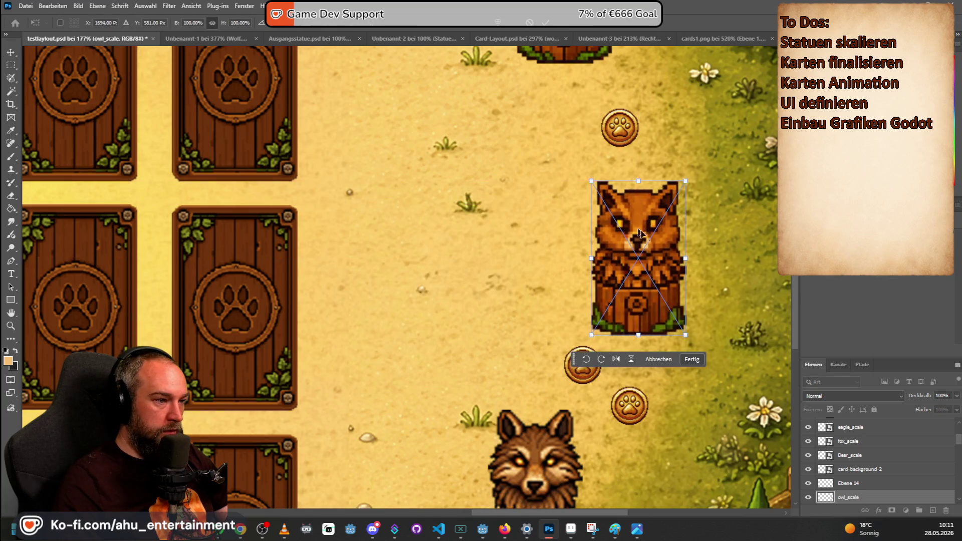
- Delete the lower wolf layer and bring the raccoon statue image into the layout
scroll(570, 255, down, 5)
click(571, 255)
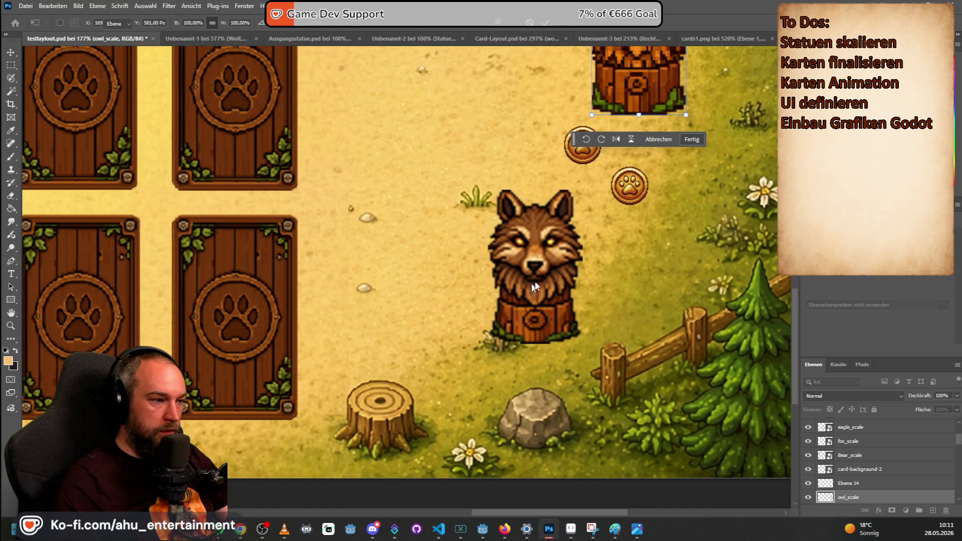
key(Delete)
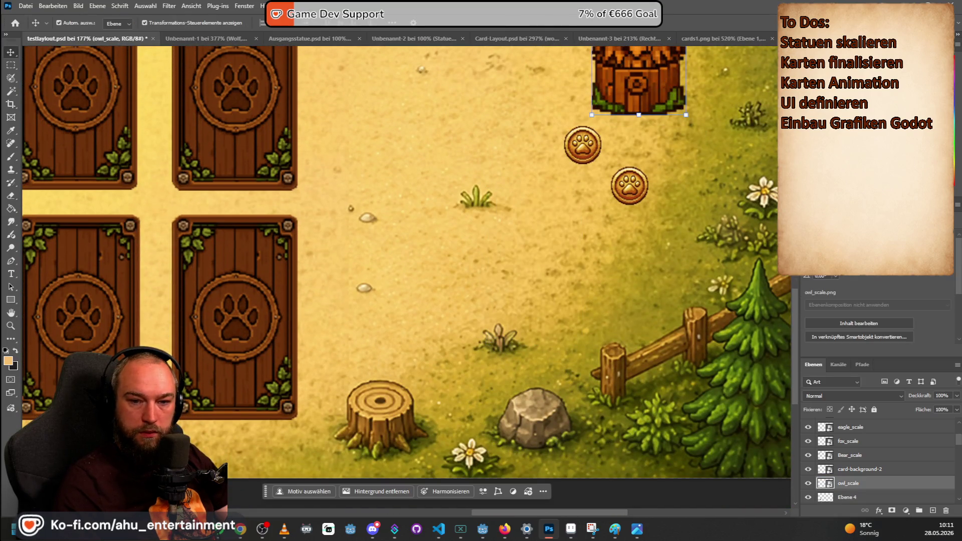
mouse_move(551, 281)
mouse_down()
mouse_move(401, 246)
mouse_move(521, 247)
mouse_move(511, 249)
mouse_up()
scroll(356, 149, down, 5)
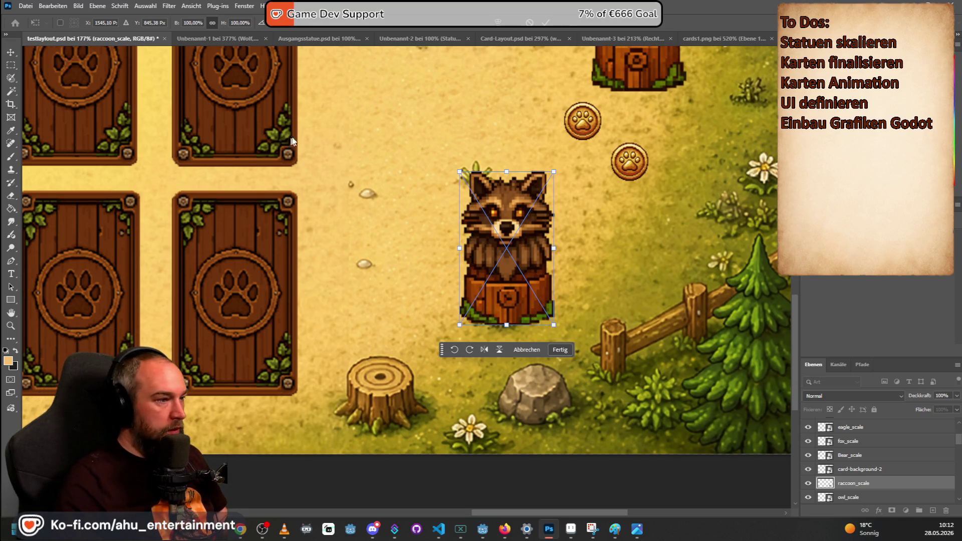
scroll(356, 150, down, 3)
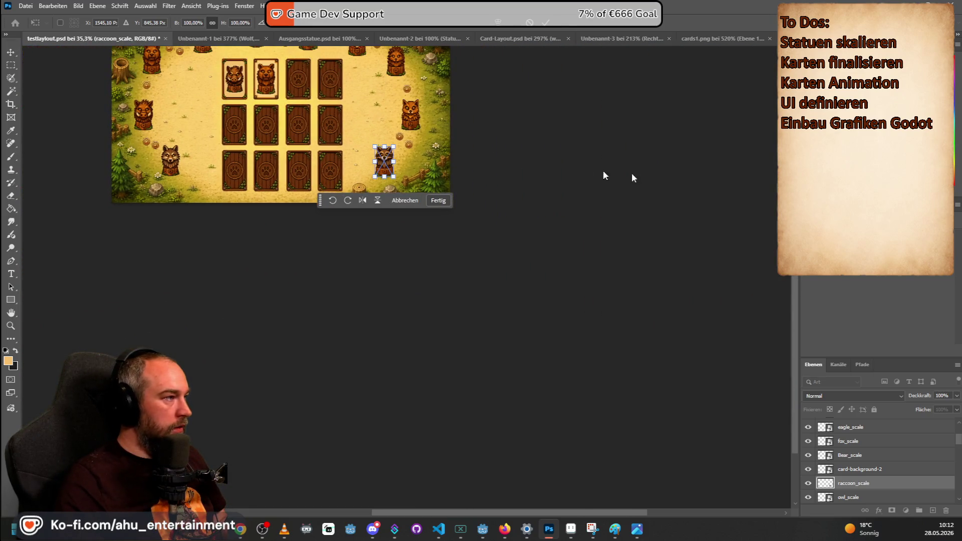
- Commit the raccoon statue's placement near the lower-right fence
scroll(761, 235, up, 3)
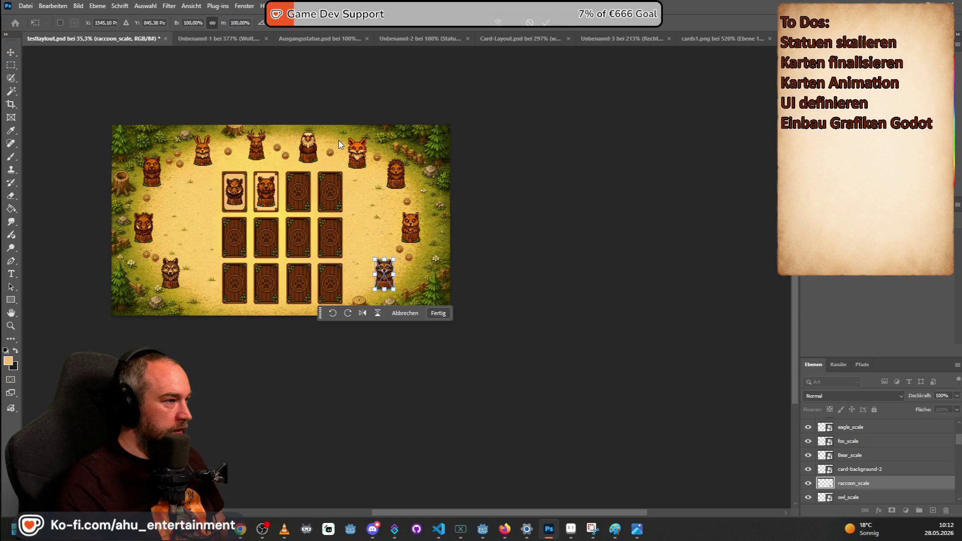
scroll(171, 223, up, 1)
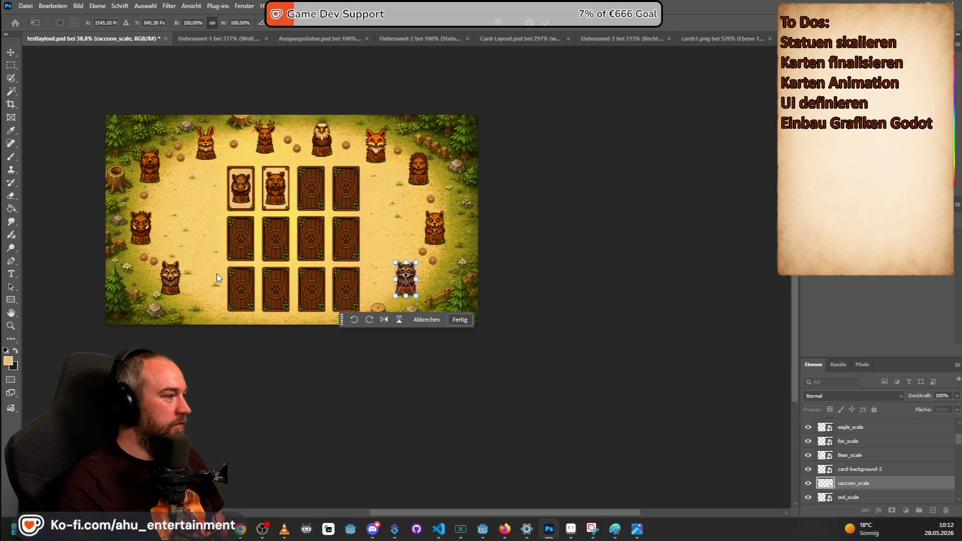
key(Return)
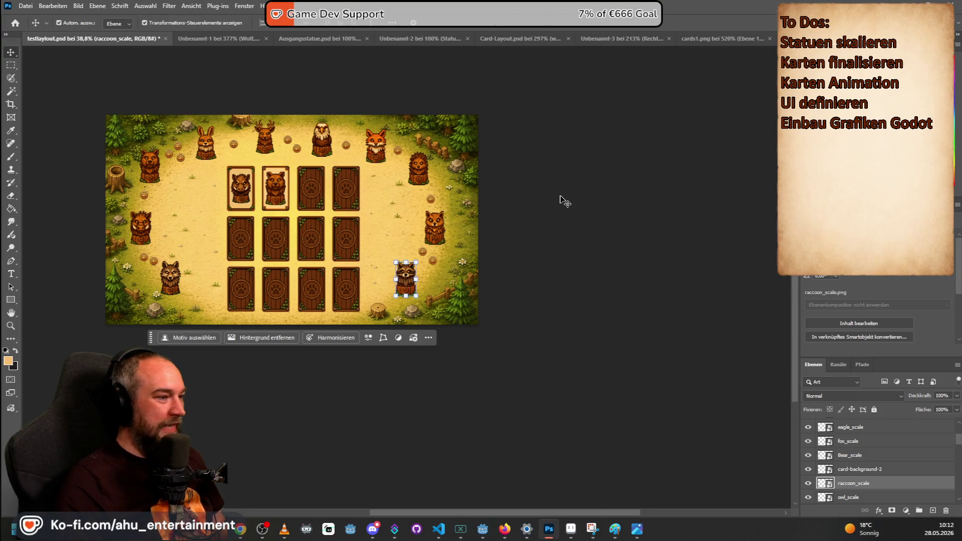
click(172, 282)
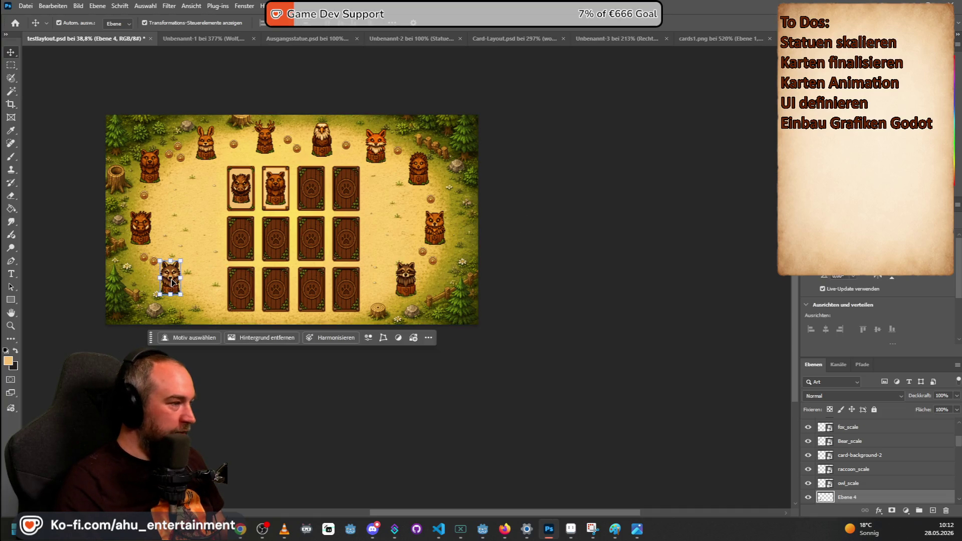
- Move the wolf, two coins and the boar statue lower on the left side
scroll(251, 271, up, 1)
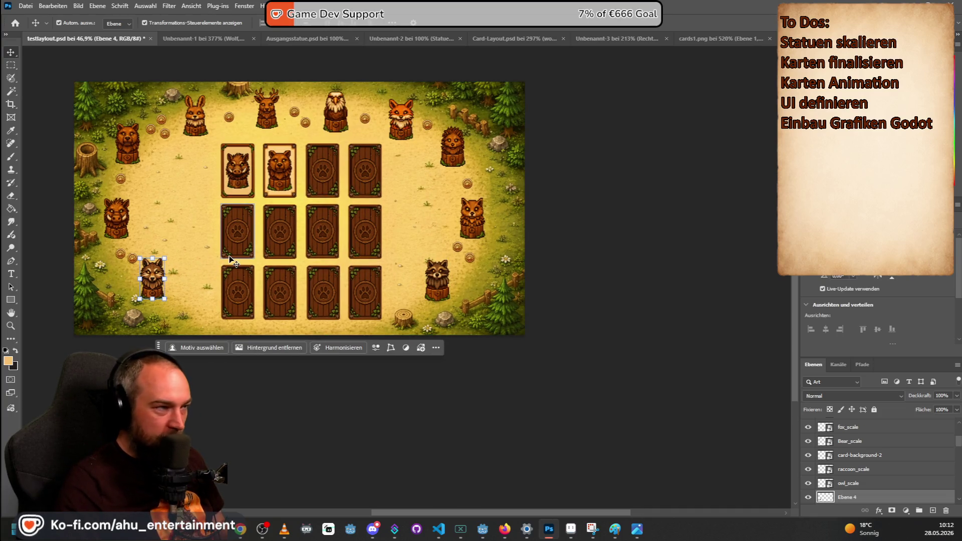
drag(155, 277, 186, 299)
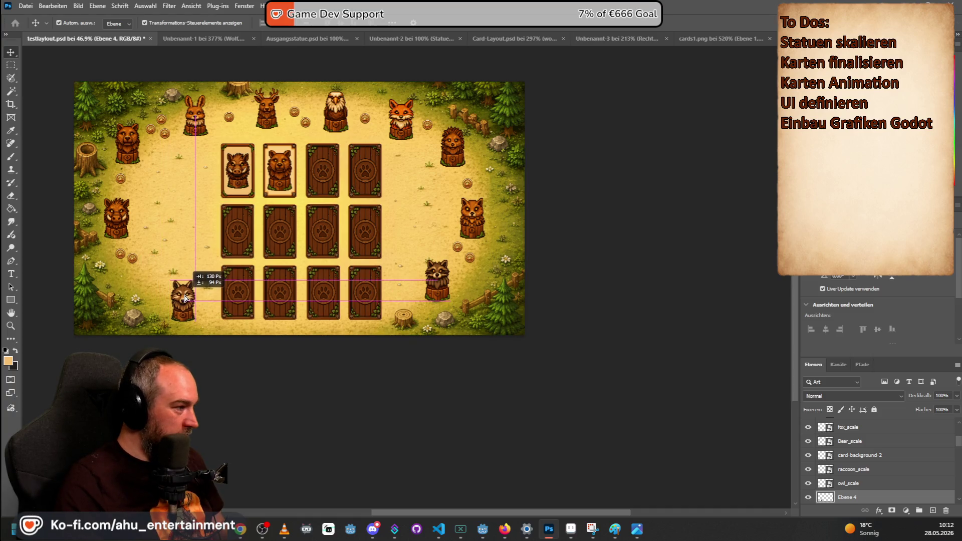
mouse_move(132, 259)
mouse_down()
mouse_move(155, 299)
mouse_move(151, 282)
mouse_move(179, 287)
mouse_up()
mouse_move(121, 253)
mouse_down()
mouse_move(123, 277)
mouse_move(142, 291)
mouse_up()
drag(121, 229, 122, 260)
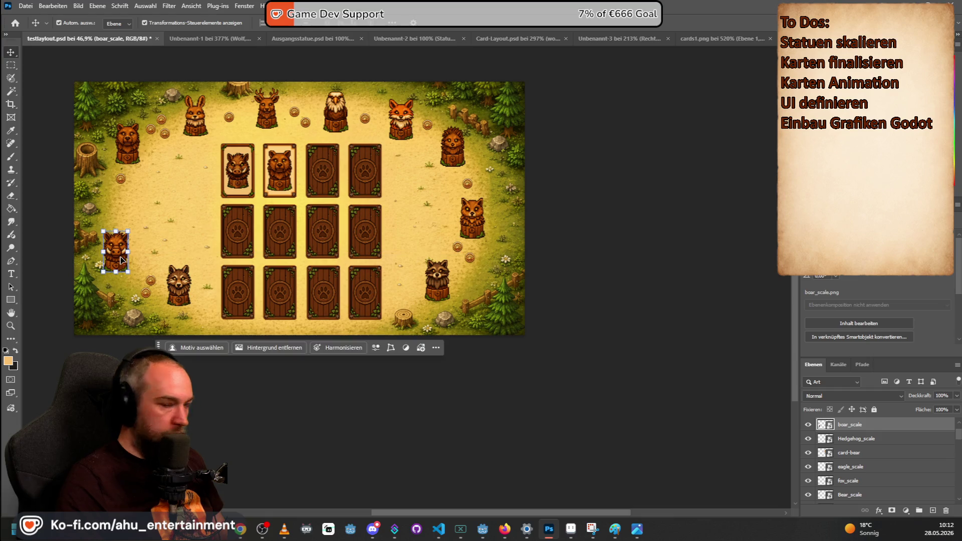
- Place the snake statue on the left edge beside the stump and commit it
mouse_move(789, 201)
mouse_down()
mouse_move(354, 178)
mouse_move(170, 201)
mouse_move(176, 221)
mouse_up()
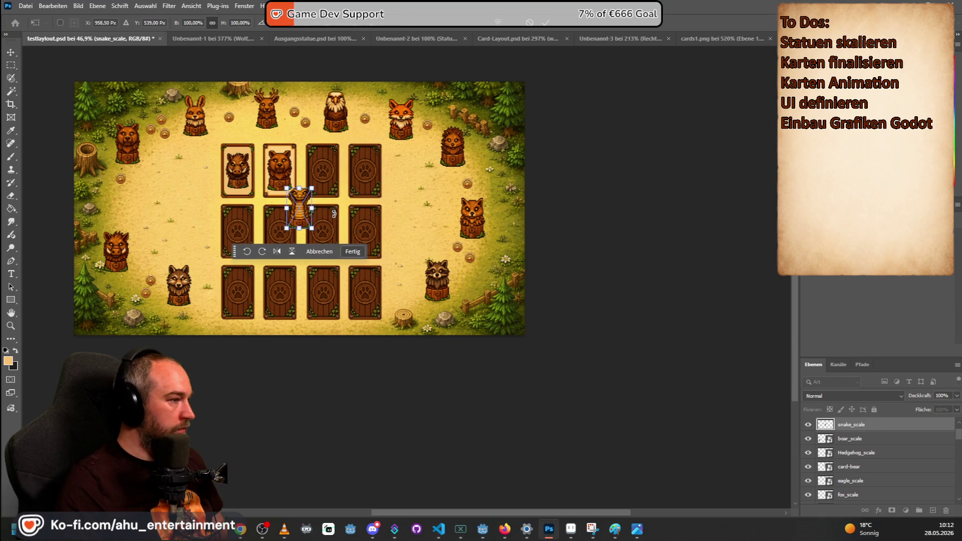
mouse_move(300, 210)
mouse_down()
mouse_move(105, 186)
mouse_move(121, 199)
mouse_up()
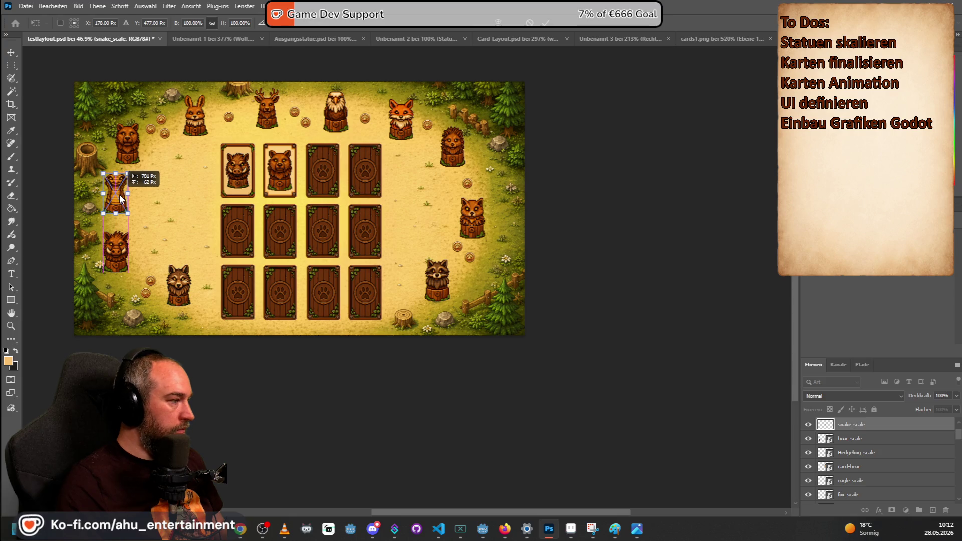
drag(121, 198, 103, 199)
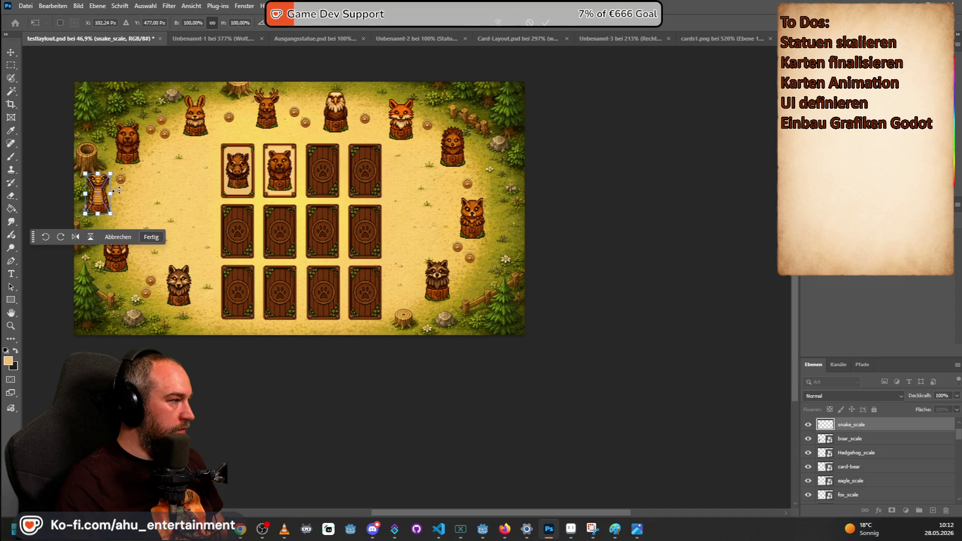
scroll(124, 179, up, 2)
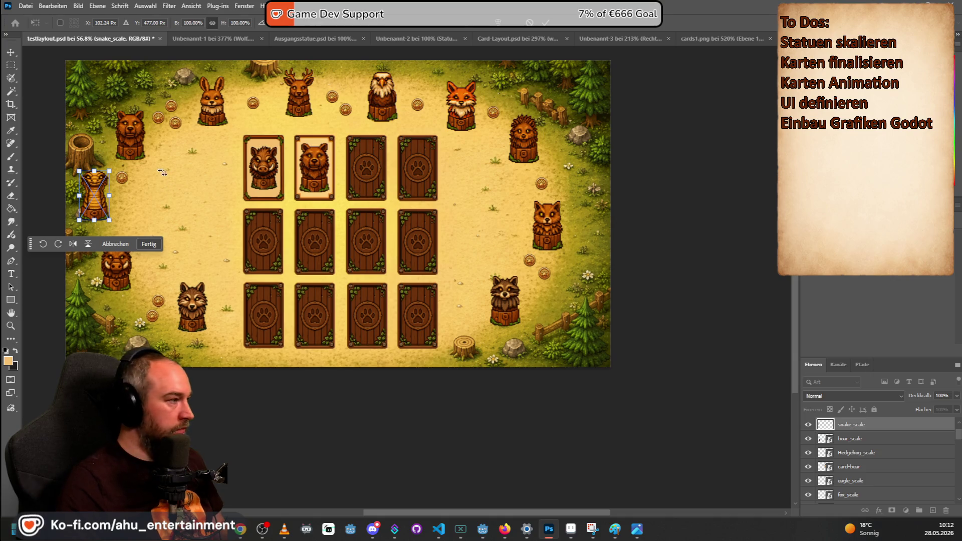
click(10, 65)
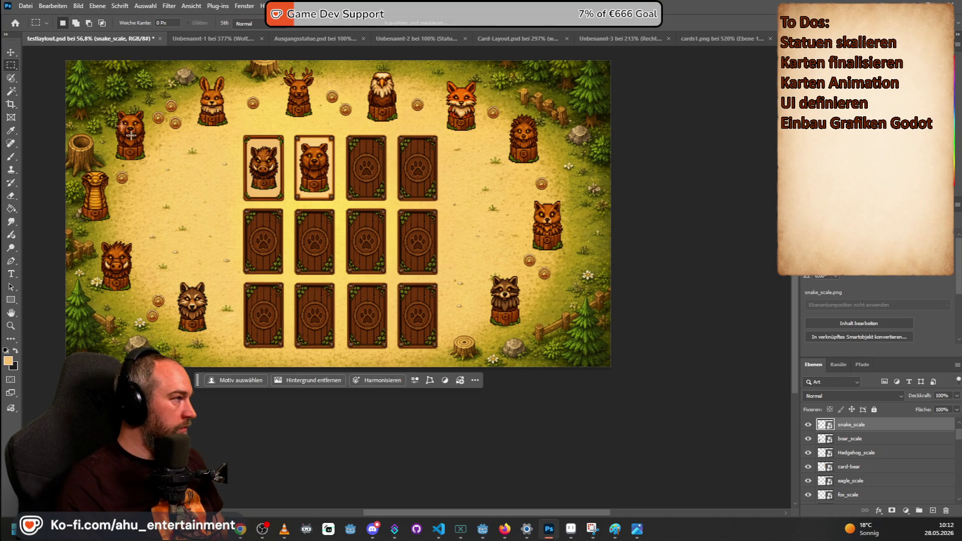
- Respace the left-side coins, snake and boar statues, moving coin Ebene 40 lower left
click(17, 53)
drag(142, 179, 188, 162)
drag(86, 195, 124, 197)
click(187, 163)
click(188, 166)
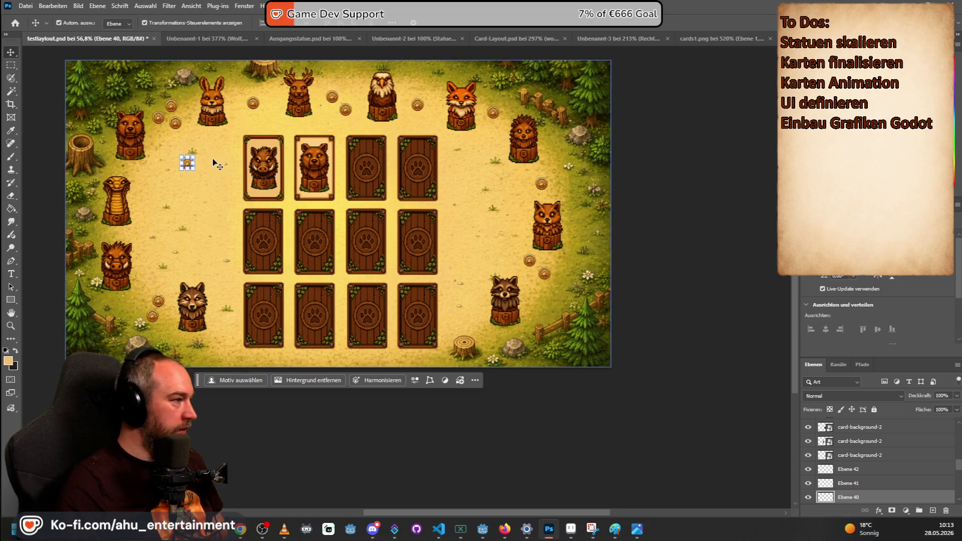
scroll(187, 163, up, 3)
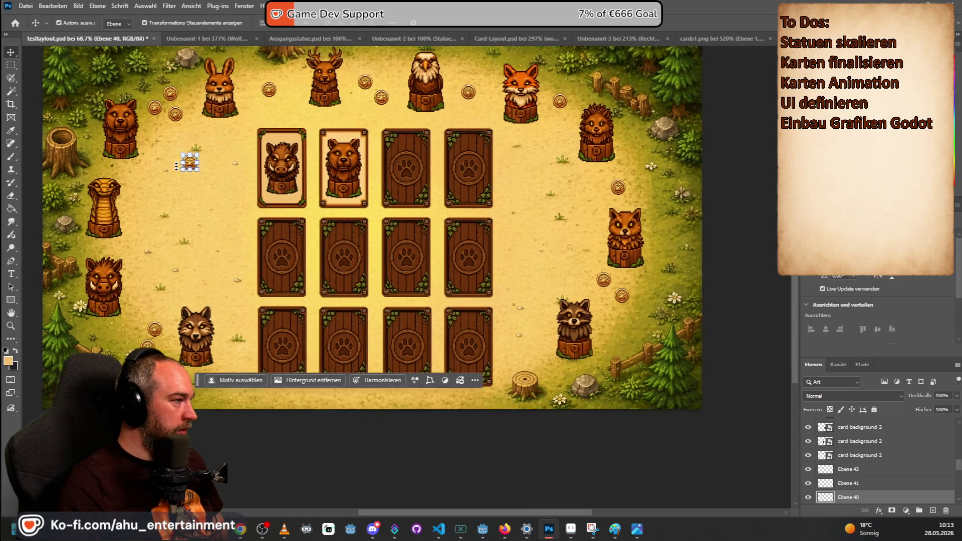
mouse_move(192, 164)
mouse_down()
mouse_move(121, 251)
mouse_move(83, 249)
mouse_move(95, 255)
mouse_up()
drag(101, 298, 108, 310)
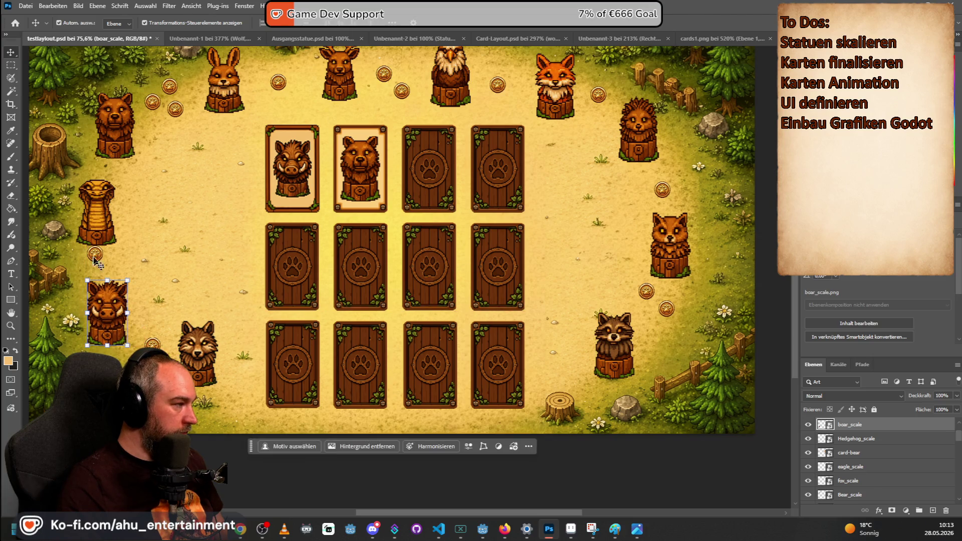
drag(101, 258, 98, 270)
drag(99, 222, 98, 225)
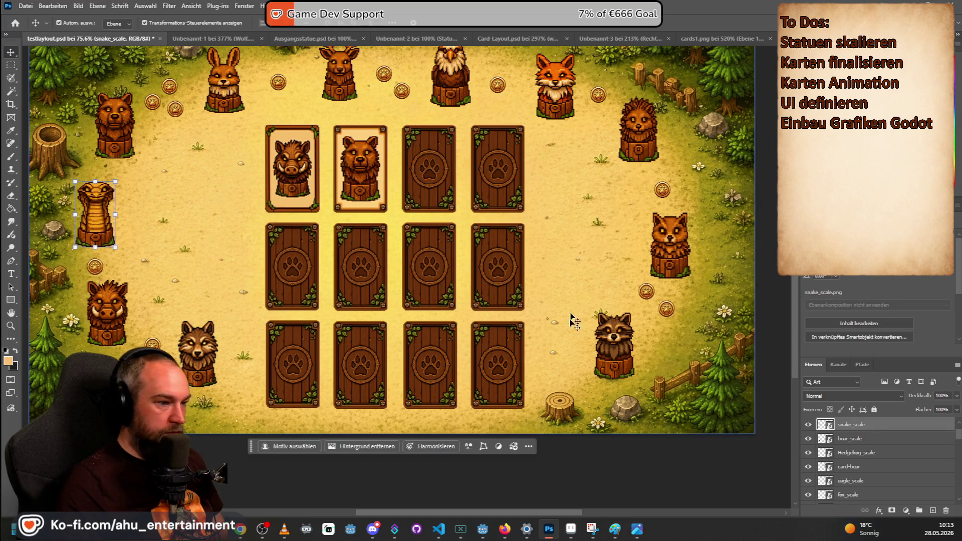
- Lower the raccoon, cat statue and nearby coins on the right side
drag(607, 354, 580, 366)
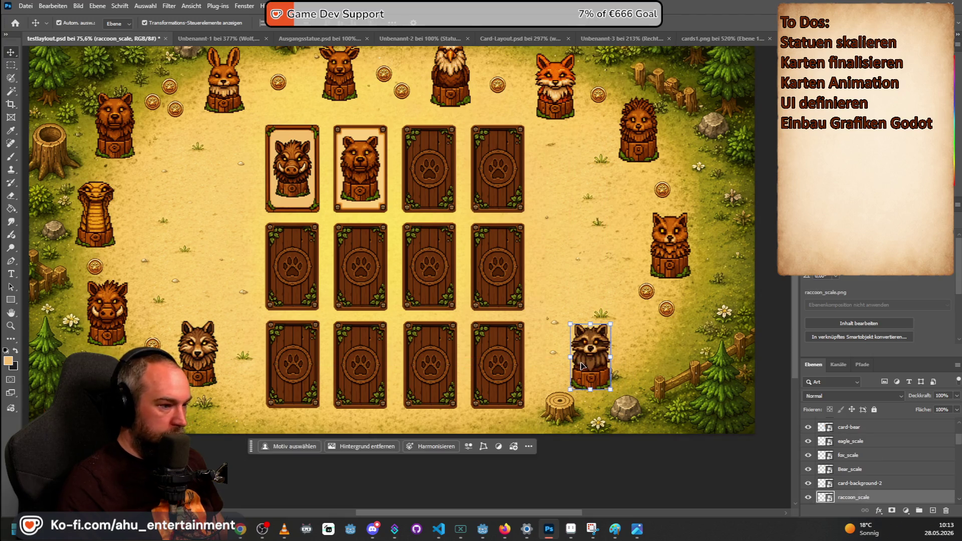
drag(667, 309, 637, 347)
drag(647, 292, 630, 333)
mouse_move(671, 261)
mouse_down()
mouse_move(661, 279)
mouse_move(670, 330)
mouse_up()
drag(662, 189, 679, 267)
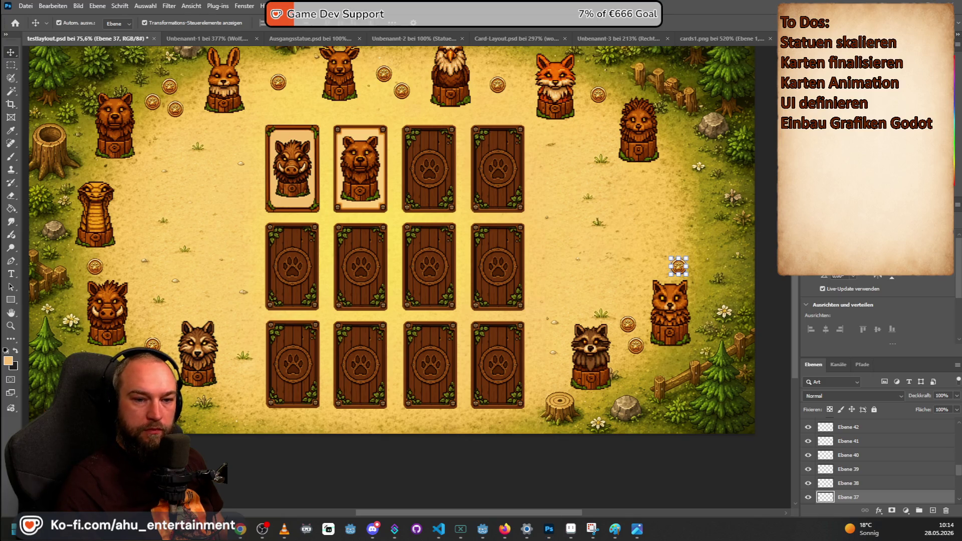
- Position the badger statue on the right edge between hedgehog and cat, then commit
mouse_move(395, 230)
mouse_down()
mouse_move(592, 221)
mouse_move(500, 201)
mouse_move(549, 203)
mouse_up()
key(alt+Tab)
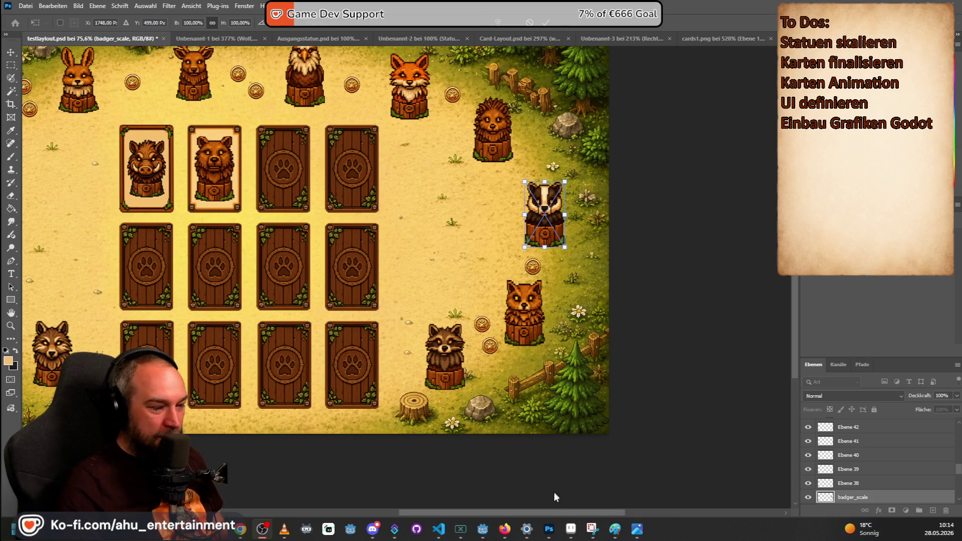
click(511, 513)
drag(510, 512, 435, 513)
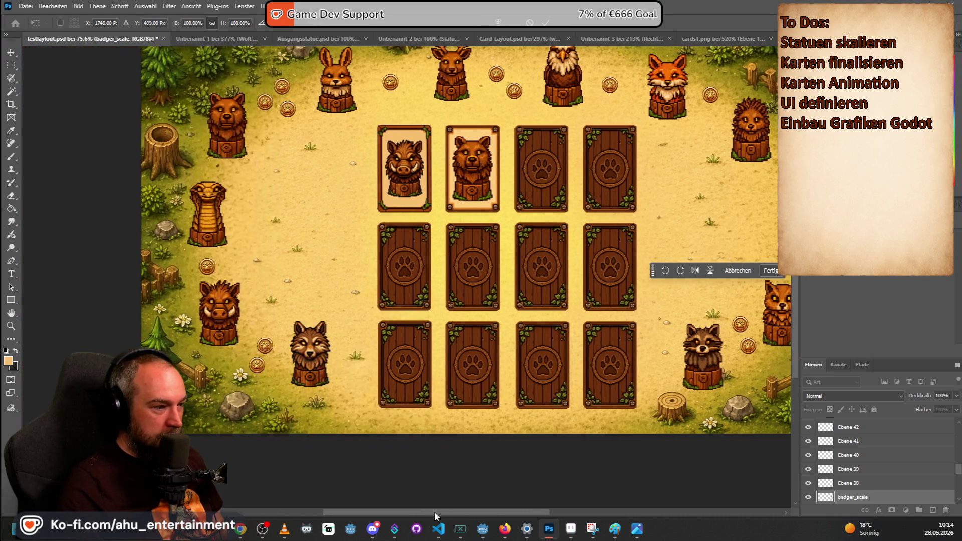
scroll(587, 417, up, 5)
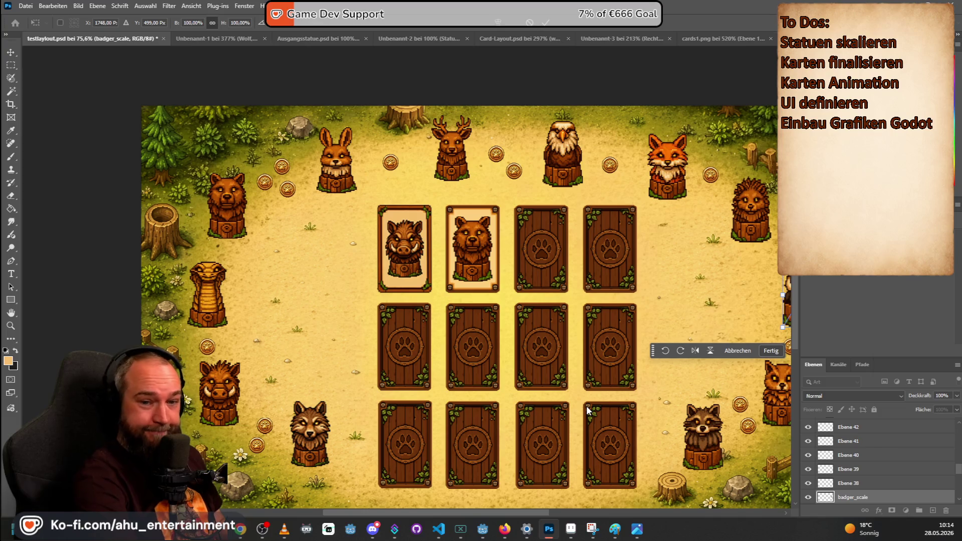
mouse_move(411, 511)
mouse_down()
mouse_move(468, 515)
mouse_move(412, 526)
mouse_move(436, 530)
mouse_up()
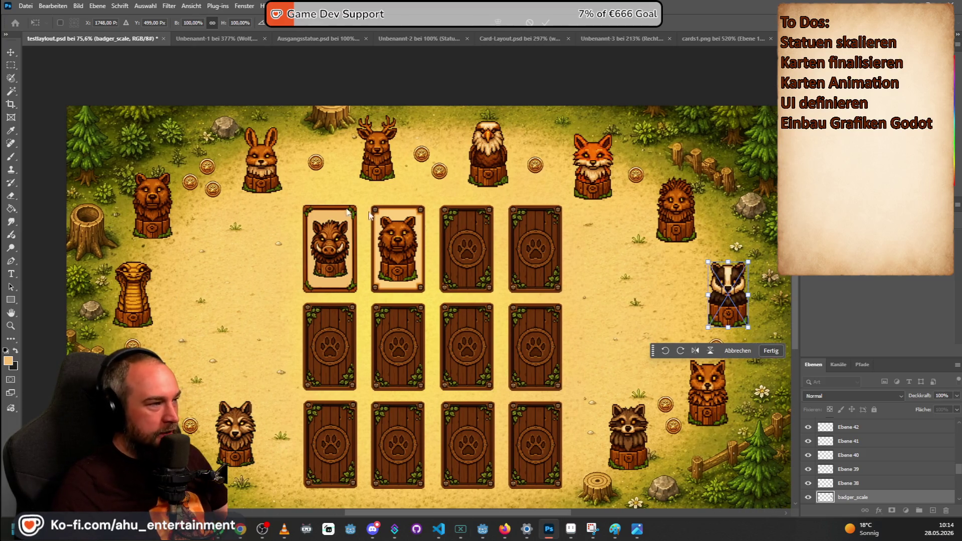
click(10, 52)
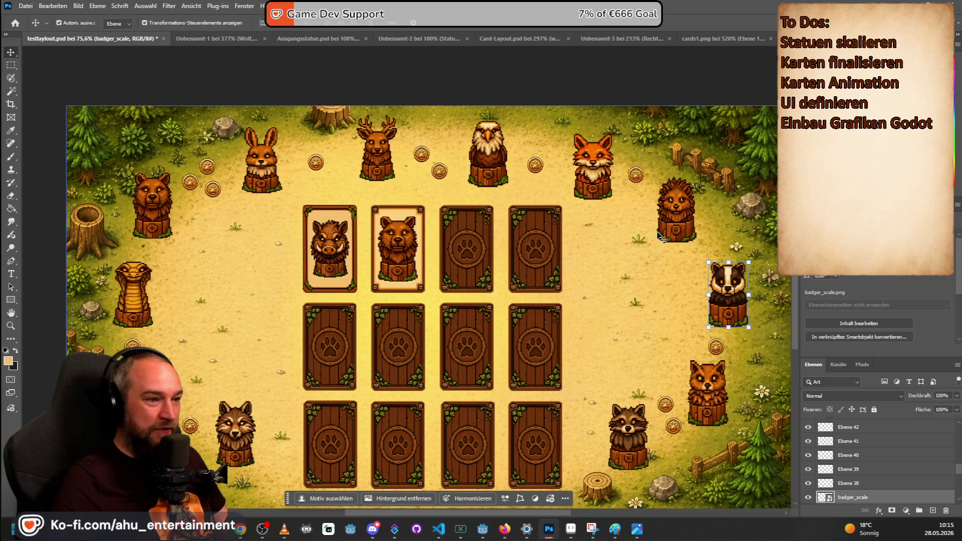
- Move the fox-side coin next to the badger, then reposition the hedgehog, fox, eagle and two coins
click(640, 174)
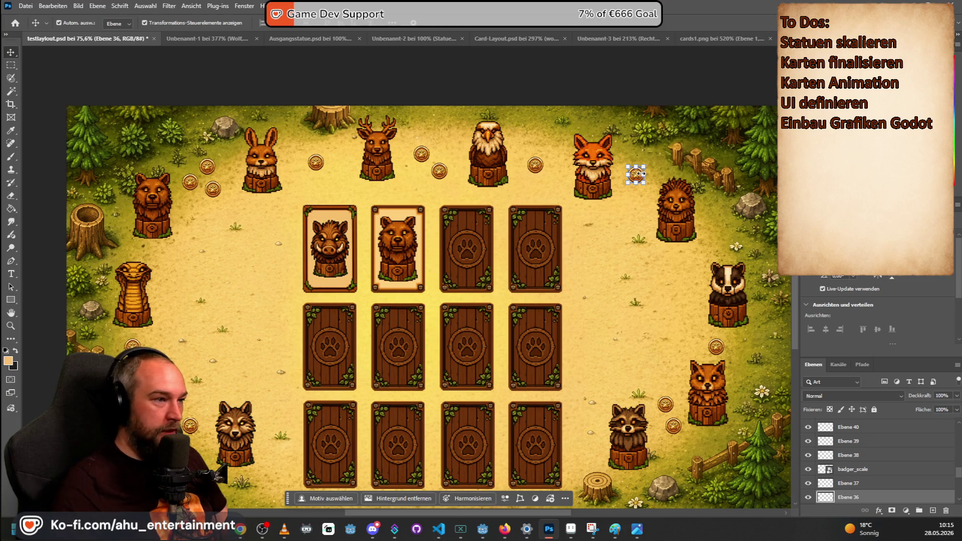
mouse_move(641, 174)
mouse_down()
mouse_move(680, 170)
mouse_move(740, 232)
mouse_move(717, 248)
mouse_up()
mouse_move(678, 210)
mouse_down()
mouse_move(672, 194)
mouse_move(686, 200)
mouse_up()
drag(596, 169, 611, 163)
mouse_move(493, 156)
mouse_down()
mouse_move(499, 145)
mouse_move(542, 165)
mouse_up()
mouse_move(436, 173)
mouse_down()
mouse_move(541, 165)
mouse_move(682, 188)
mouse_move(669, 173)
mouse_move(645, 191)
mouse_up()
mouse_move(416, 159)
mouse_down()
mouse_move(452, 147)
mouse_move(435, 160)
mouse_move(387, 154)
mouse_up()
- Reposition the bunny and bear statues and nearby coins, nudge the eagle, and shift the deer 32 px right
drag(315, 162, 333, 158)
drag(275, 177, 293, 158)
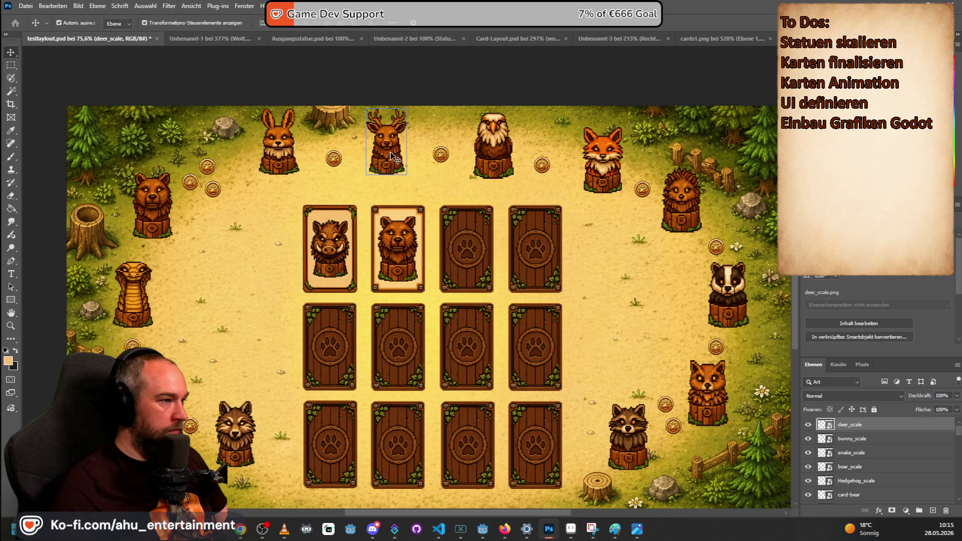
mouse_move(210, 167)
mouse_down()
mouse_move(232, 158)
mouse_move(229, 180)
mouse_move(207, 177)
mouse_up()
mouse_move(163, 201)
mouse_down()
mouse_move(163, 185)
mouse_move(166, 193)
mouse_up()
click(173, 293)
mouse_move(231, 186)
mouse_down()
mouse_move(172, 244)
mouse_move(128, 247)
mouse_up()
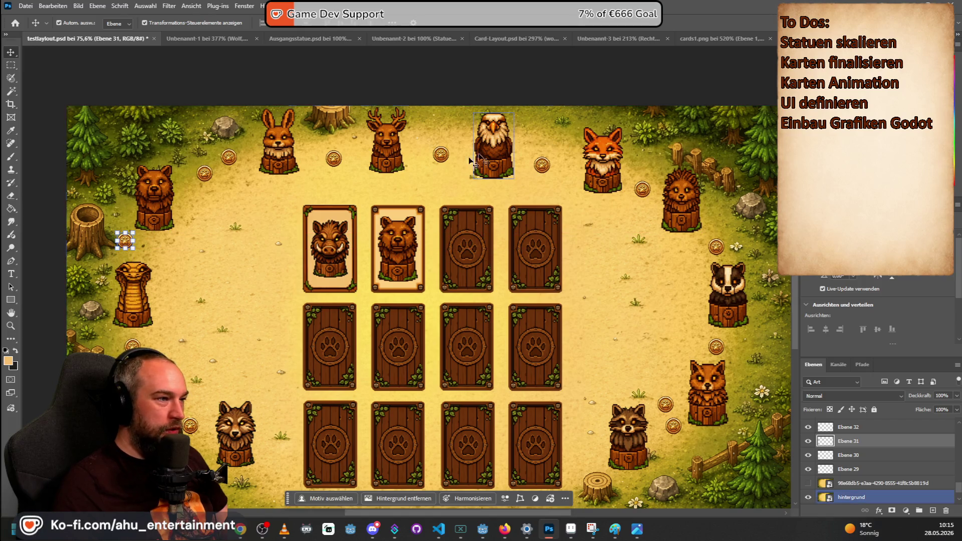
drag(469, 160, 462, 155)
drag(399, 152, 411, 151)
- Enlarge the coin between the bunny and deer to 163% and move it up and right
click(334, 158)
key(ctrl+t)
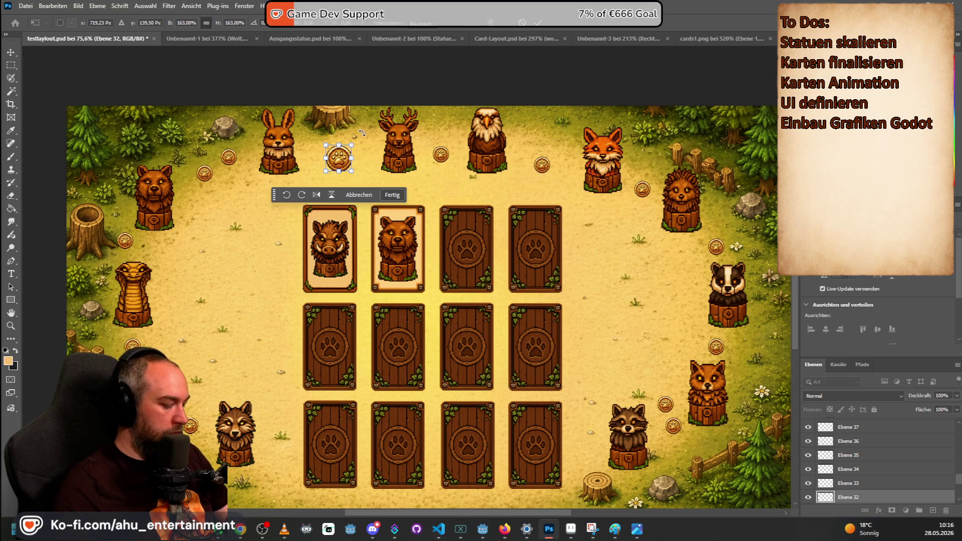
key(Return)
click(10, 53)
scroll(338, 155, up, 2)
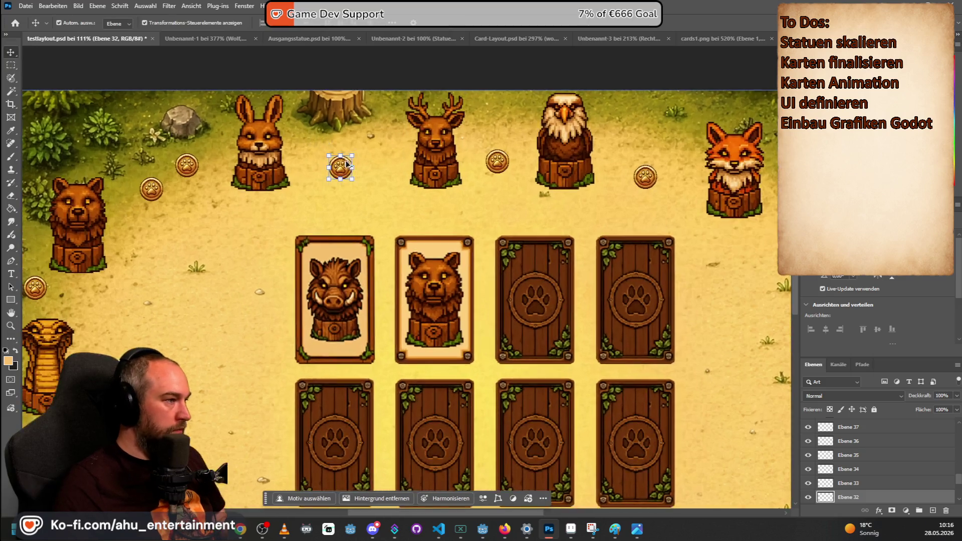
mouse_move(347, 164)
mouse_down()
mouse_move(376, 138)
mouse_move(375, 155)
mouse_up()
- Move the bunny and bear statues right, adjust two left-side coins, and raise the snake about 22 px
mouse_move(252, 168)
mouse_down()
mouse_move(293, 160)
mouse_move(279, 163)
mouse_up()
drag(187, 165, 213, 153)
mouse_move(153, 189)
mouse_down()
mouse_move(183, 179)
mouse_move(191, 188)
mouse_up()
mouse_move(102, 236)
mouse_down()
mouse_move(100, 214)
mouse_move(133, 212)
mouse_up()
scroll(100, 271, down, 3)
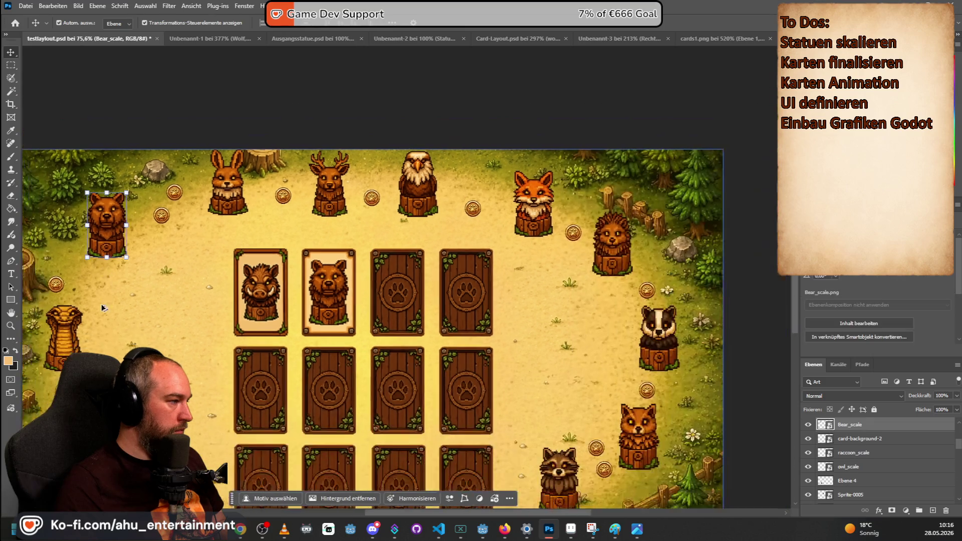
scroll(101, 308, down, 1)
drag(60, 286, 78, 276)
drag(70, 335, 70, 325)
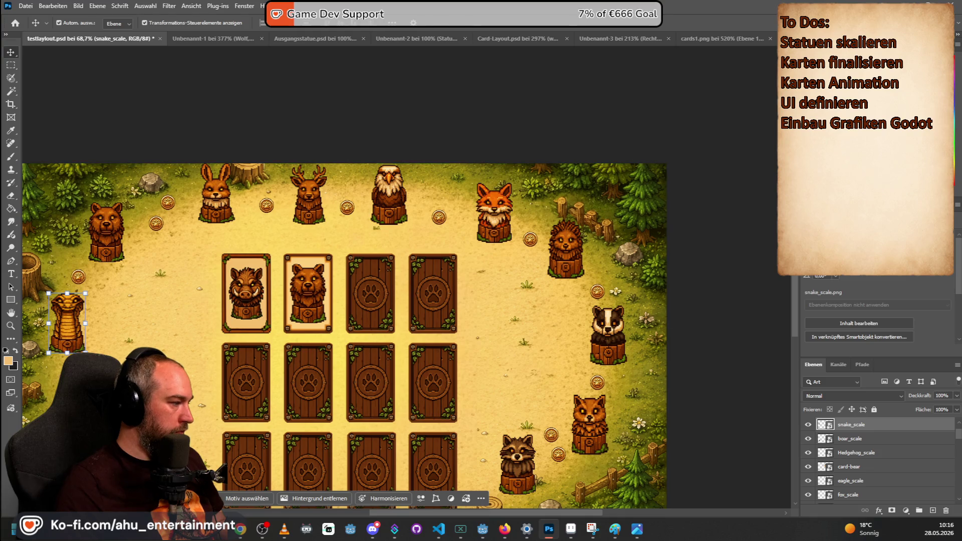
click(58, 376)
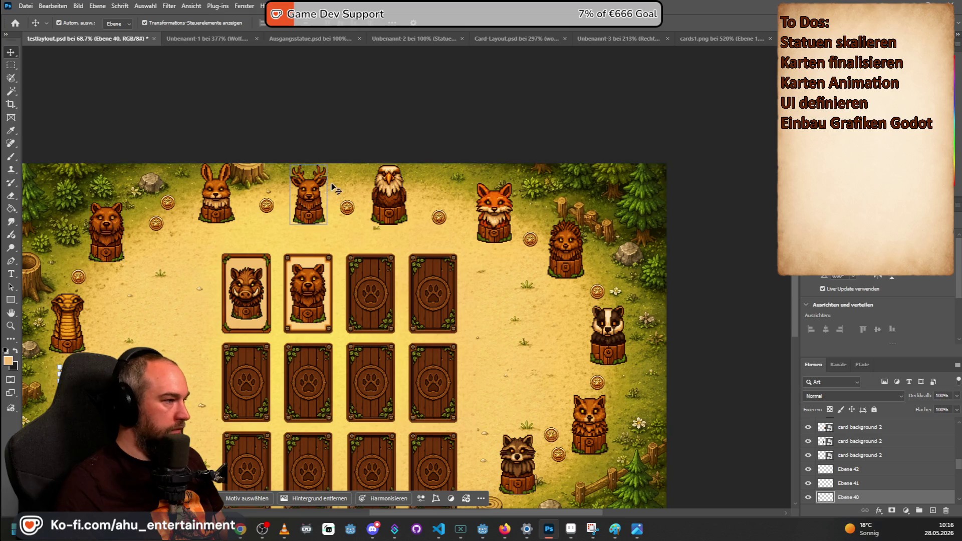
- Move the fox up-left, lower the bunny about 14 px, and tilt a coin about -6 degrees
drag(491, 223, 486, 211)
click(221, 199)
drag(221, 199, 221, 205)
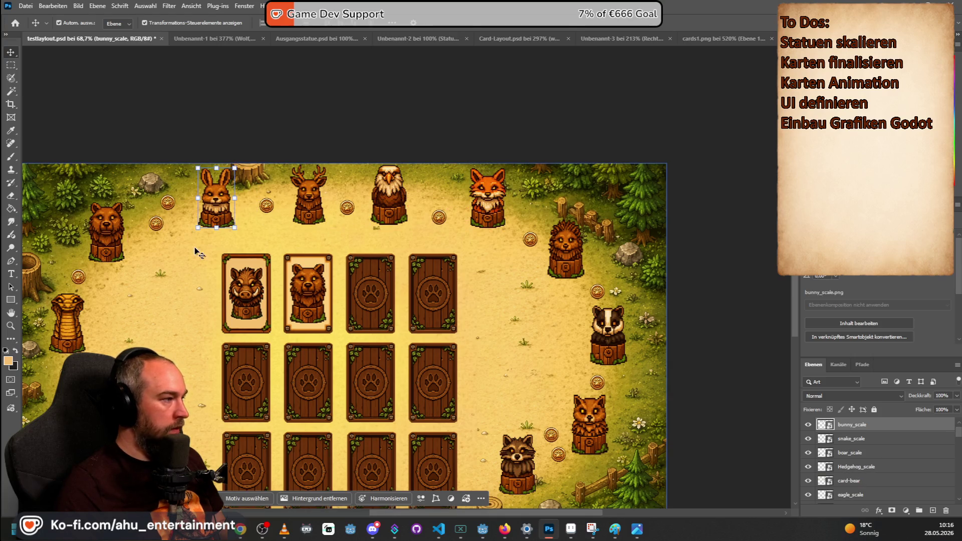
click(168, 203)
drag(159, 223, 157, 224)
key(Return)
- Nudge the hedgehog and set the badger on the right edge, then deselect to review the layout
drag(575, 256, 569, 249)
drag(609, 338, 612, 330)
scroll(490, 280, down, 4)
click(329, 181)
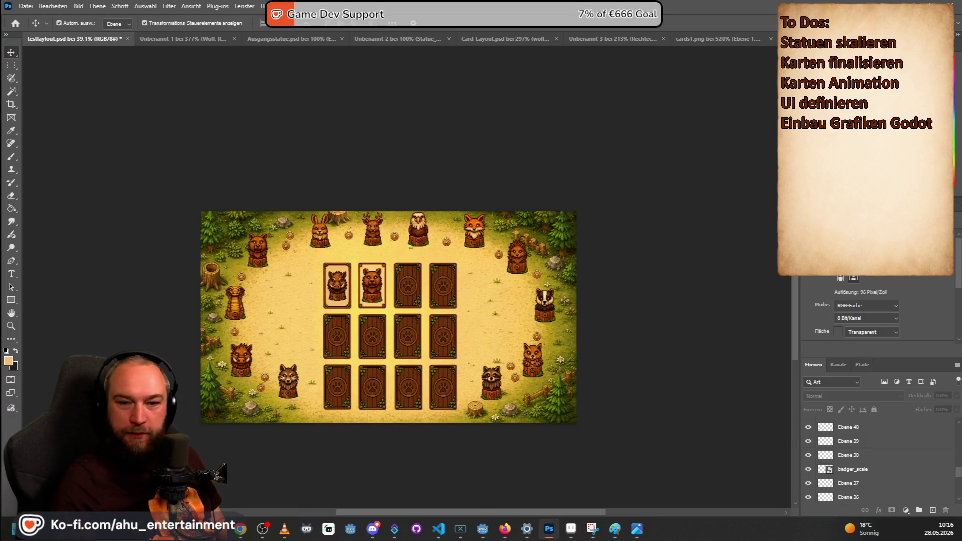
- Delete the boar card layer and place Card-Racoon.png in the top-left slot, left of the bear card
click(350, 295)
key(Delete)
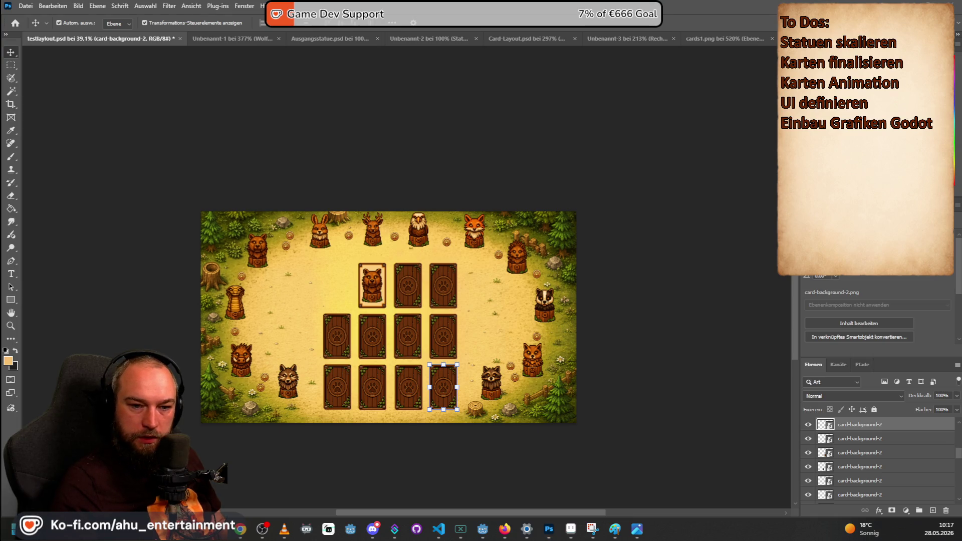
drag(321, 265, 304, 304)
scroll(304, 304, up, 5)
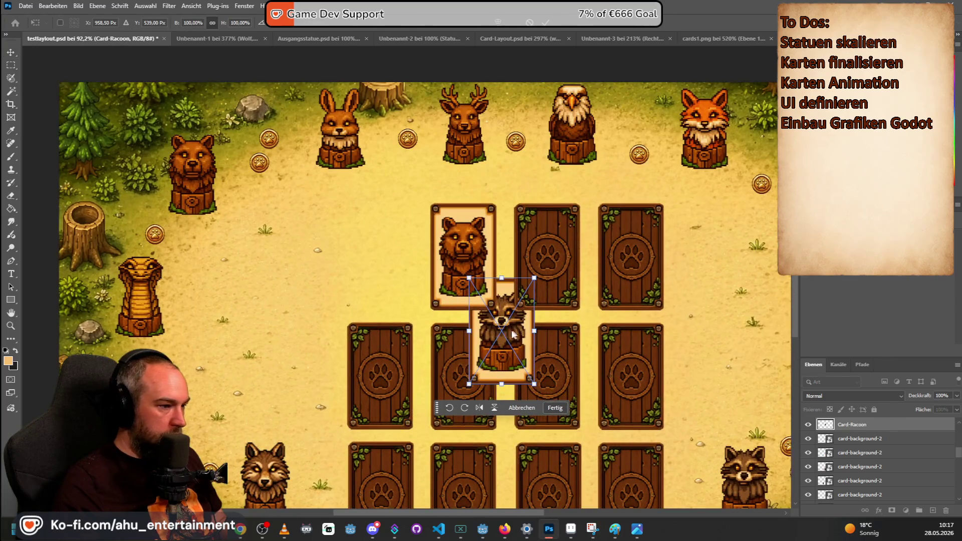
mouse_move(501, 322)
mouse_down()
mouse_move(365, 230)
mouse_move(378, 243)
mouse_up()
key(Return)
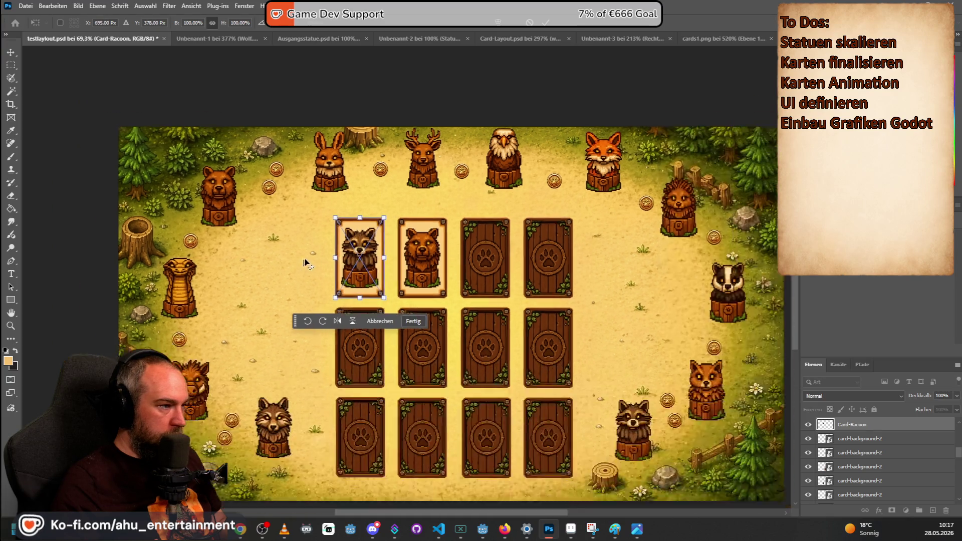
scroll(304, 259, down, 3)
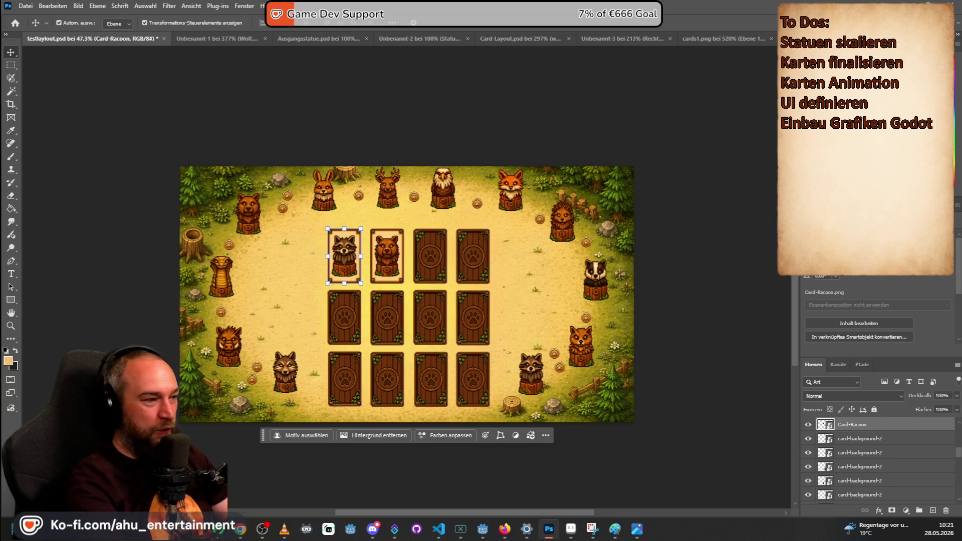
- Raise the raccoon, bear and other two top-row cards into one straight line
scroll(342, 302, up, 2)
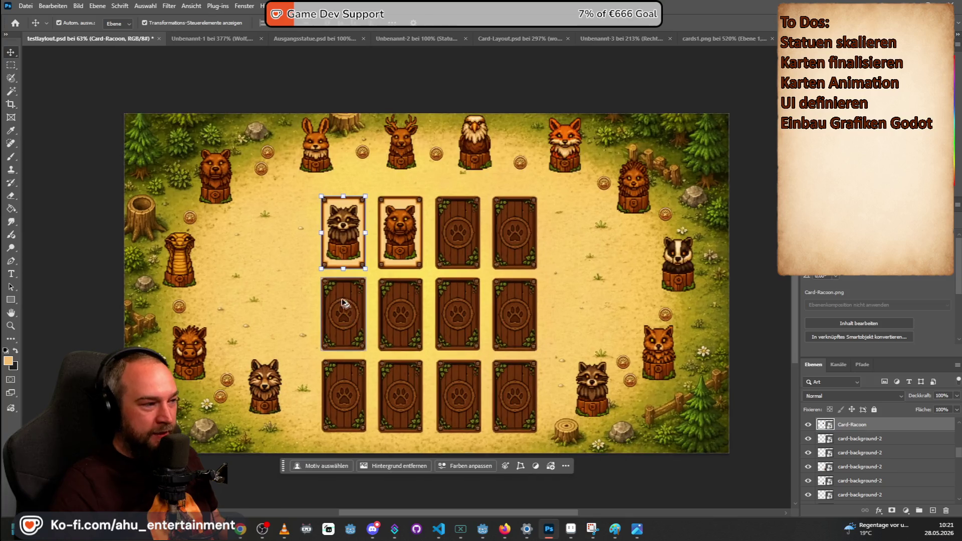
scroll(340, 230, up, 1)
drag(344, 212, 344, 199)
drag(410, 226, 410, 214)
drag(483, 214, 483, 200)
drag(542, 216, 557, 205)
- Align all four middle-row and four bottom-row cards into evenly spaced rows beneath the top row
drag(359, 317, 360, 305)
drag(420, 344, 421, 330)
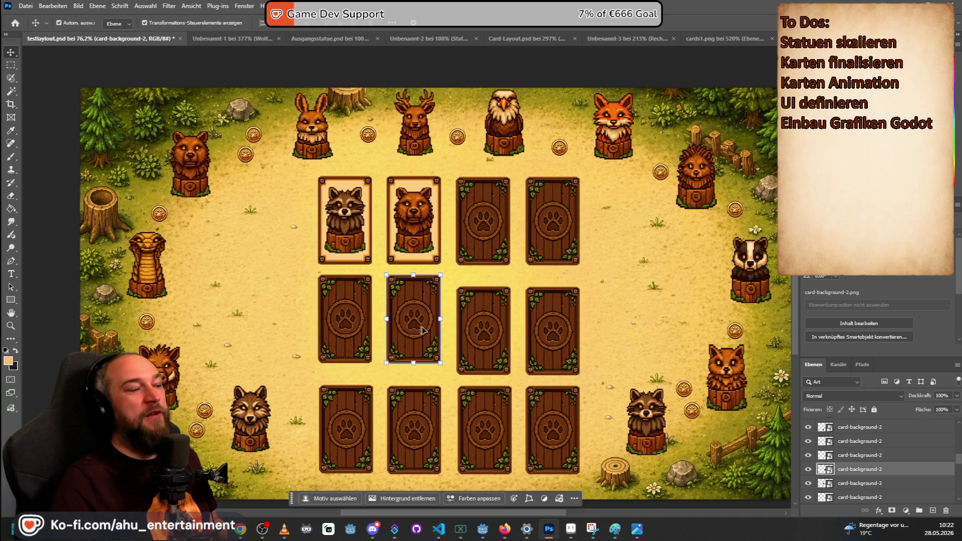
drag(490, 342, 485, 329)
drag(554, 330, 555, 318)
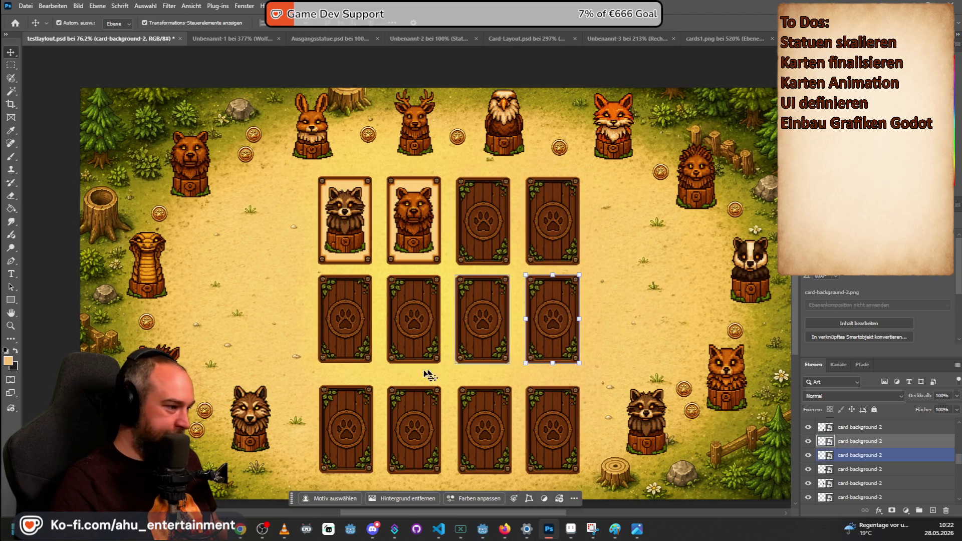
drag(361, 401, 361, 390)
drag(415, 411, 415, 400)
drag(462, 407, 484, 397)
drag(553, 415, 552, 405)
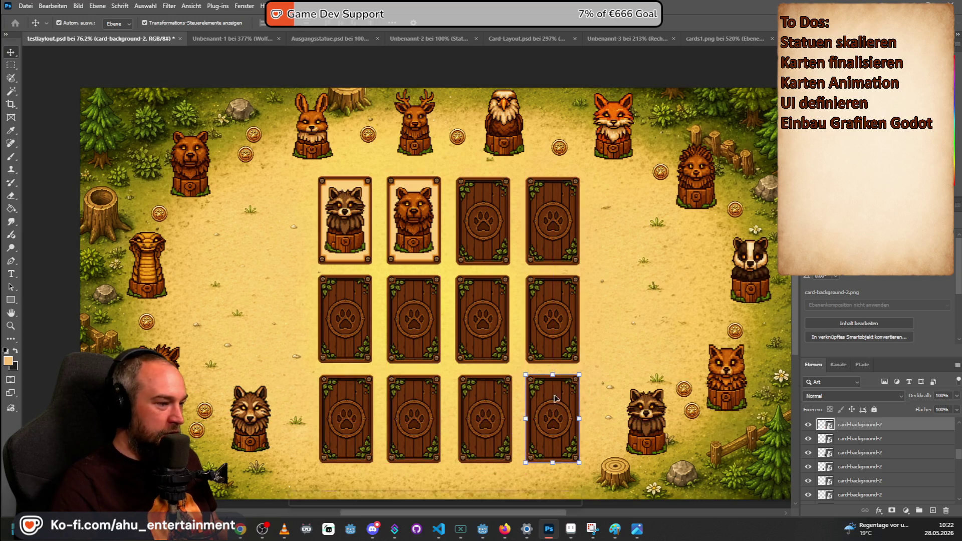
scroll(633, 280, down, 5)
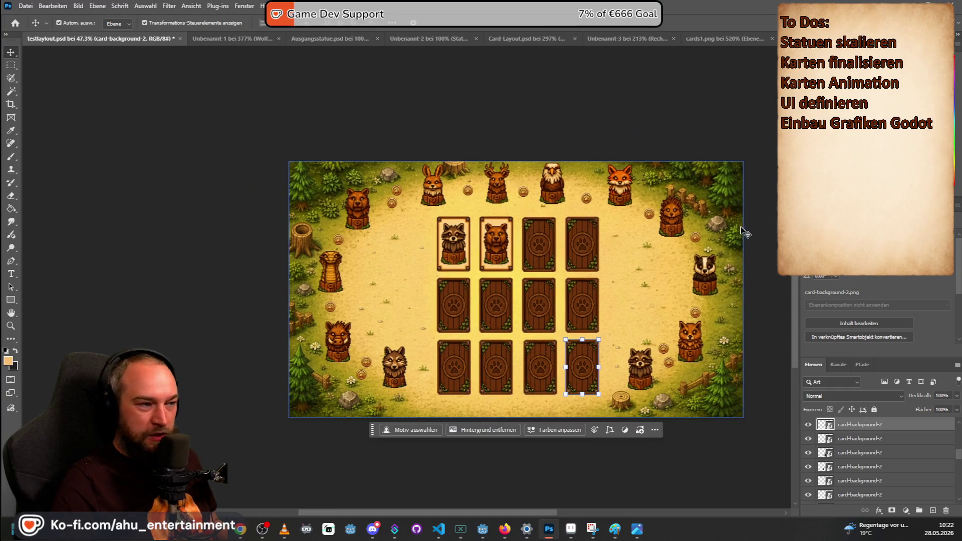
click(752, 253)
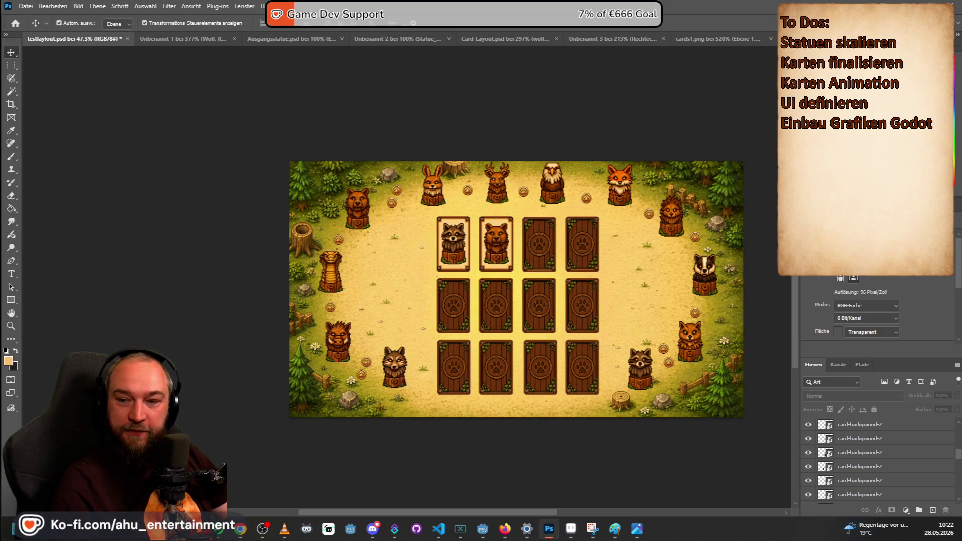
scroll(747, 256, up, 1)
scroll(747, 256, down, 2)
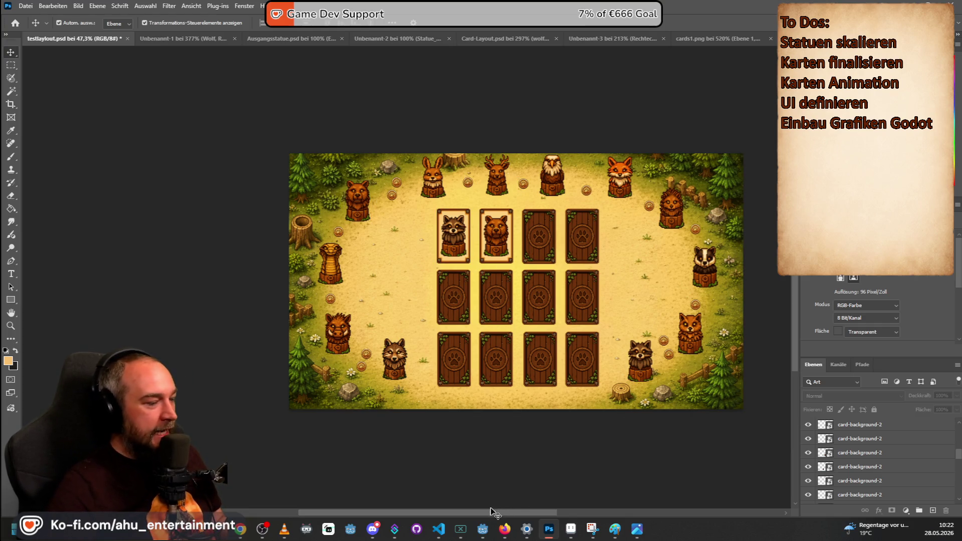
scroll(551, 351, right, 3)
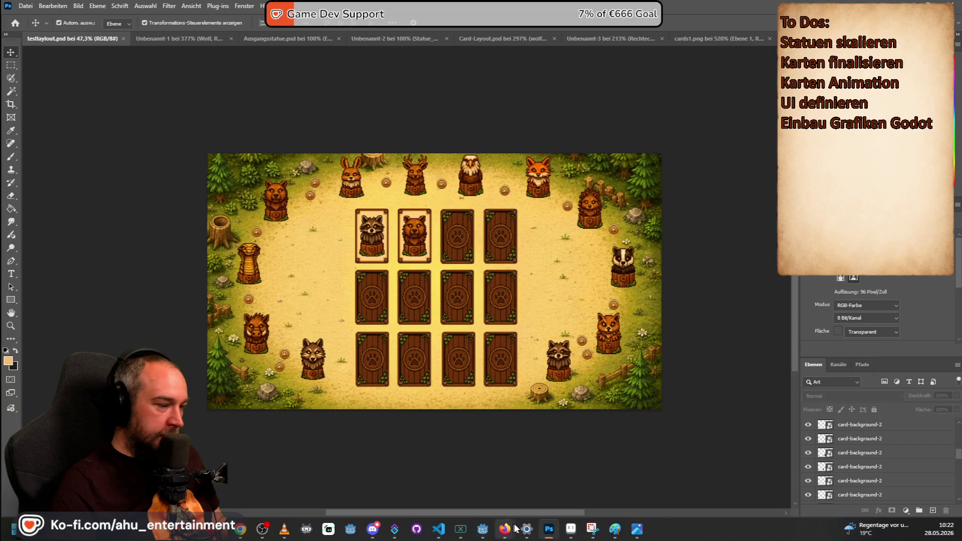
click(484, 530)
- Run the game project and play a one-player round of Wo ist mehr?, then return to the game list
key(F5)
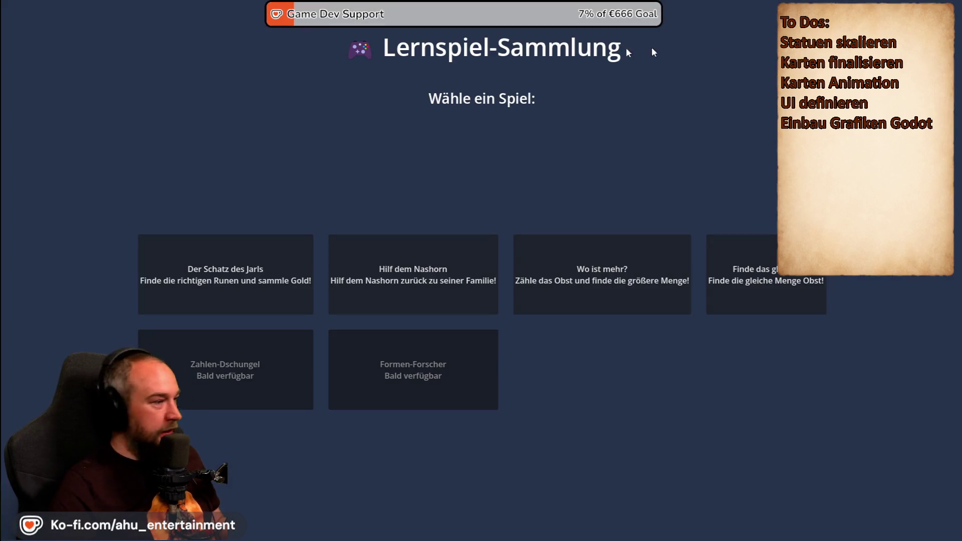
click(668, 301)
click(341, 282)
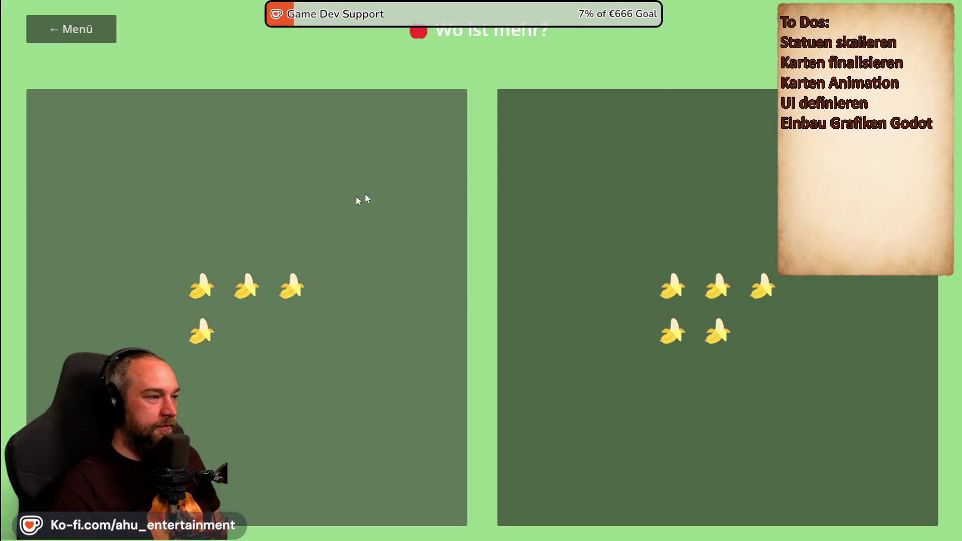
click(722, 275)
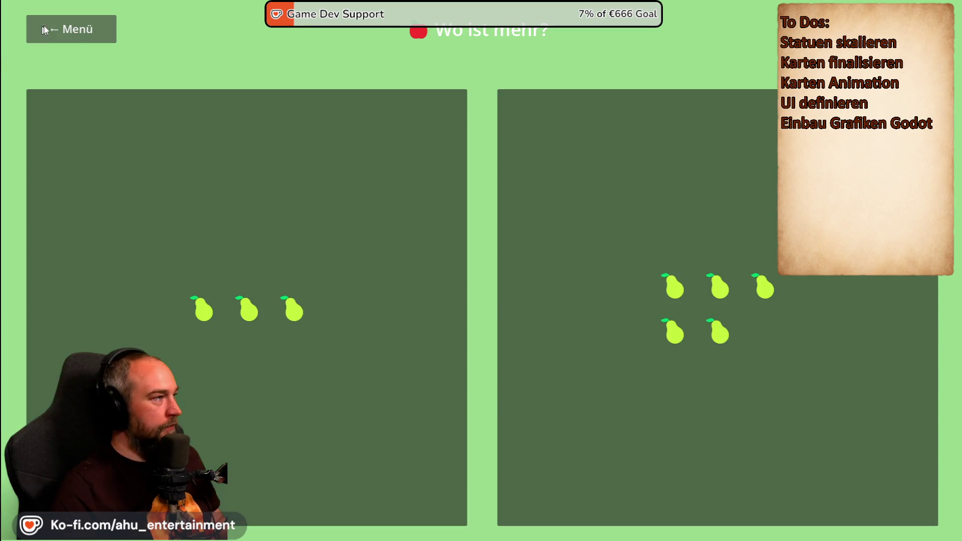
click(44, 29)
- Start Der Schatz des Jarls with a player count, then switch back to Photoshop to compare
click(300, 246)
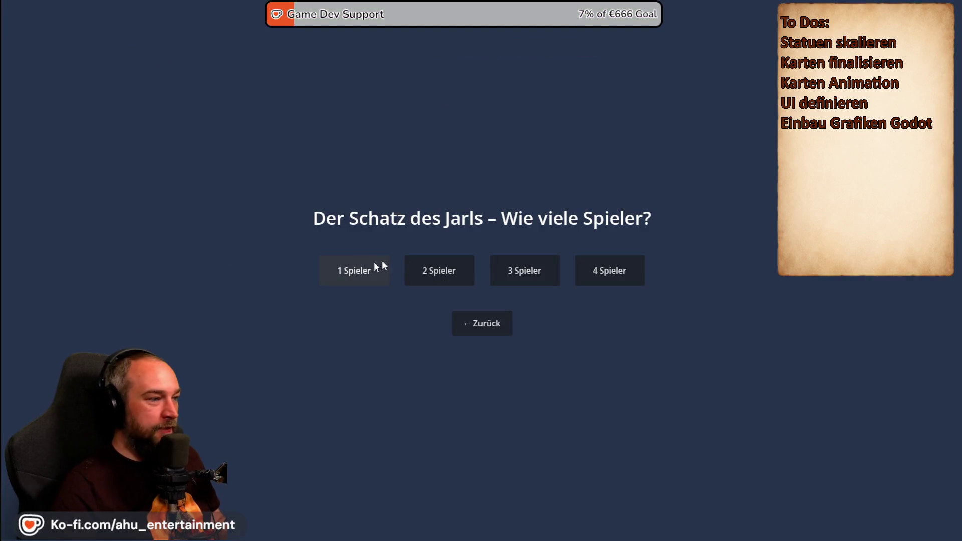
click(409, 272)
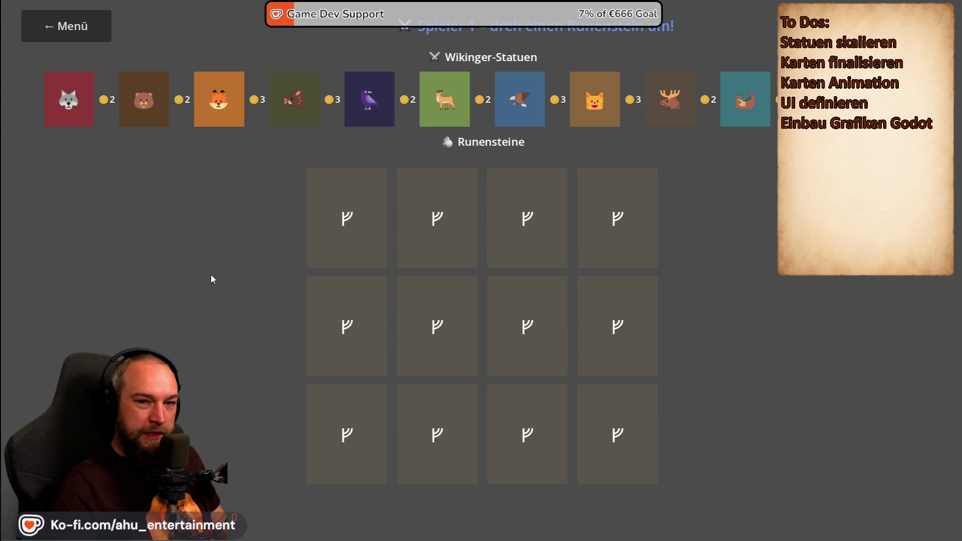
key(alt+Tab)
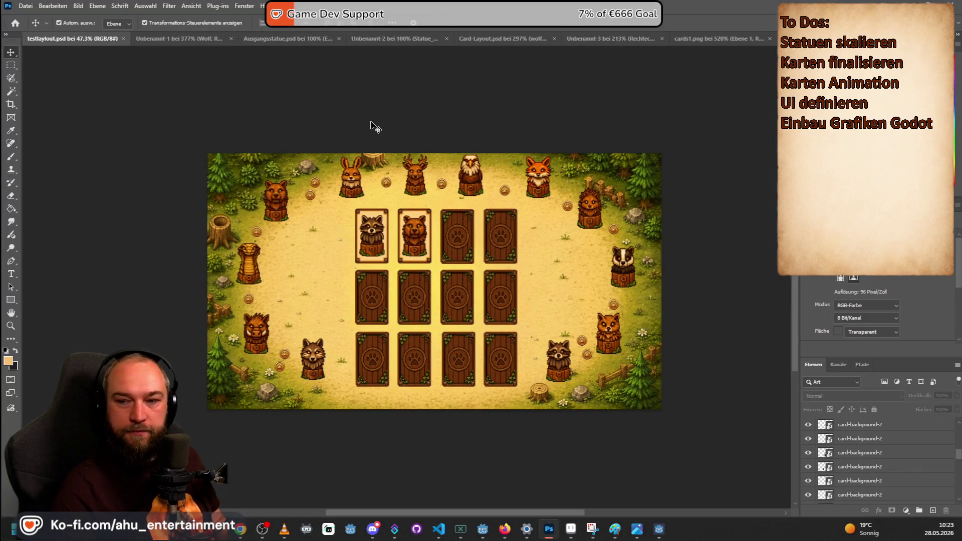
- Switch to the running rune game board, then go back to the game selection page
key(alt+Tab)
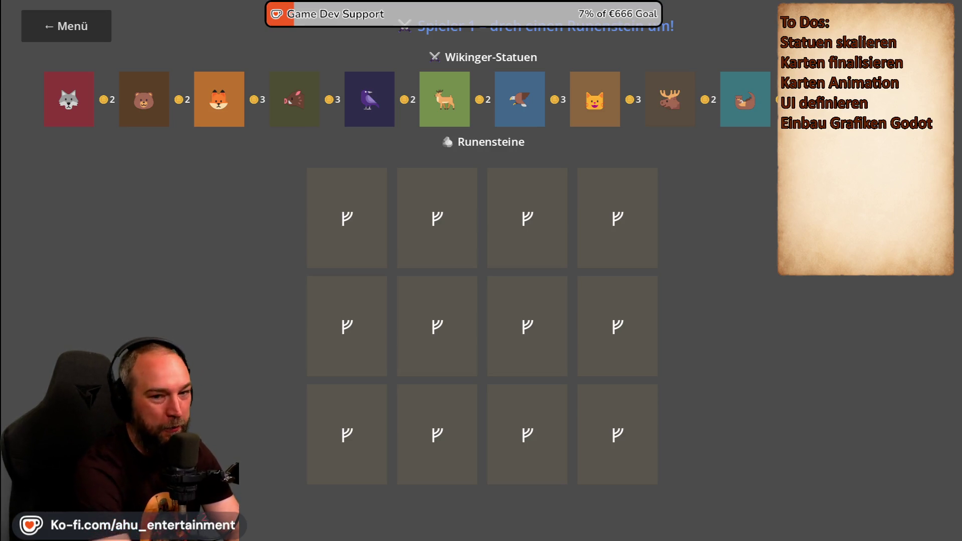
click(51, 34)
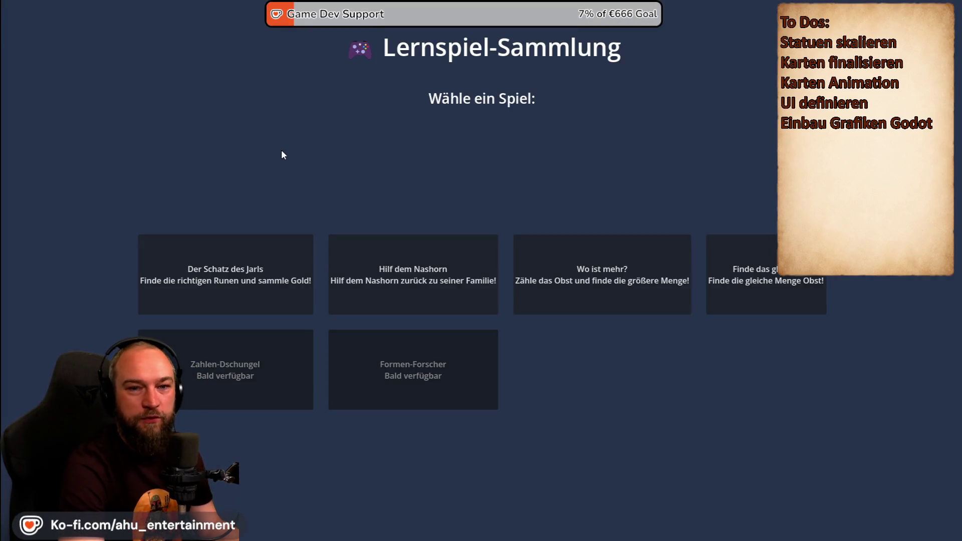
- Switch to Photoshop's testlayout.psd to compare, then return to the game selection page
key(alt+Tab)
scroll(428, 311, up, 1)
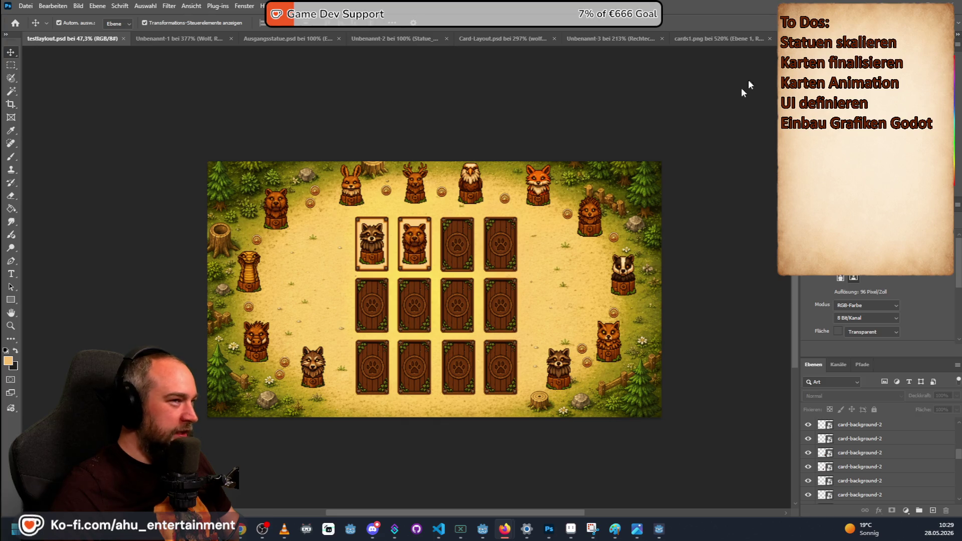
key(alt+Tab)
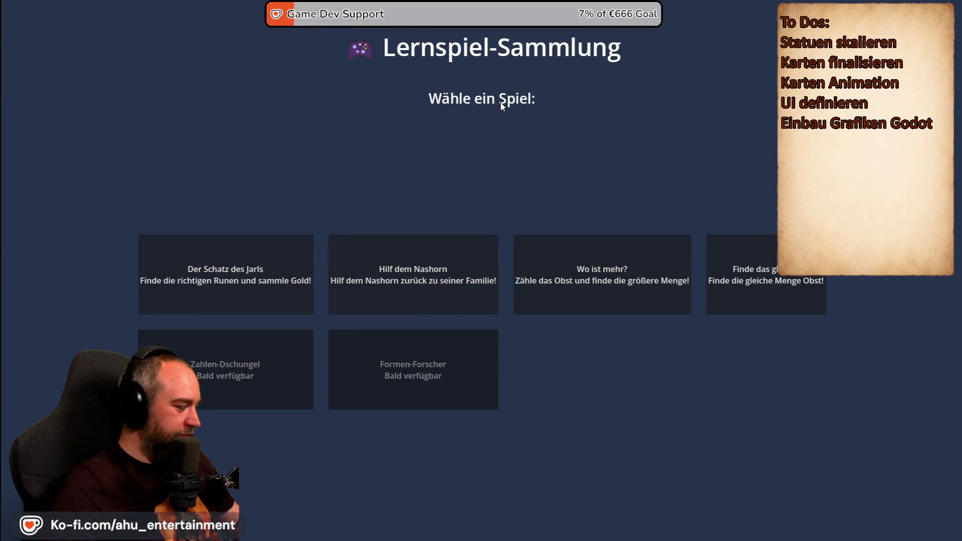
- Switch to Godot's guard_slot scene, then bring up the cards folder in File Explorer
key(alt+Tab)
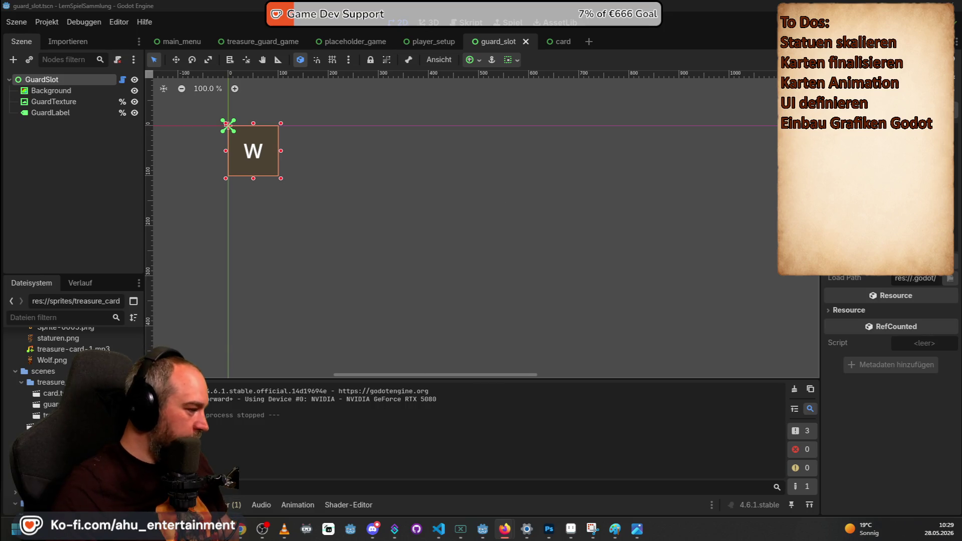
key(super+d)
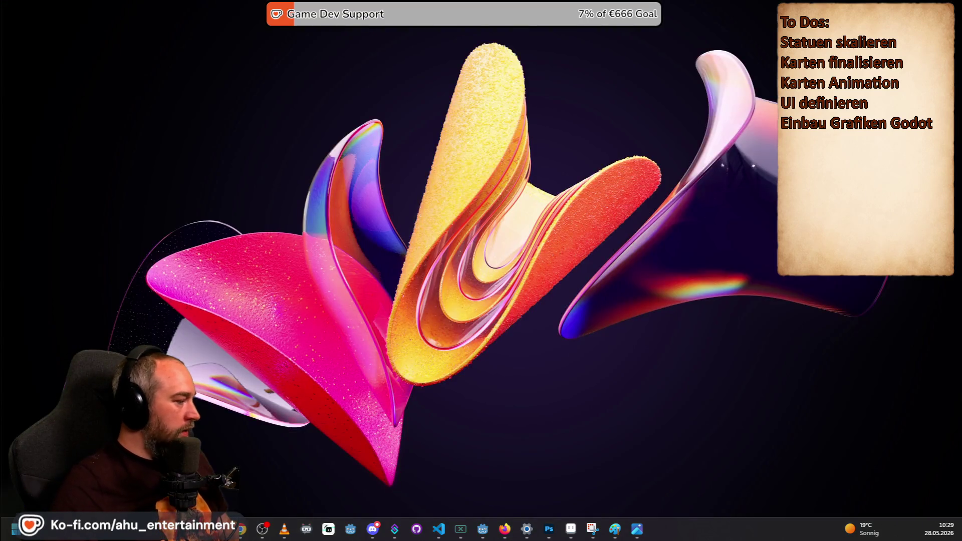
key(super+d)
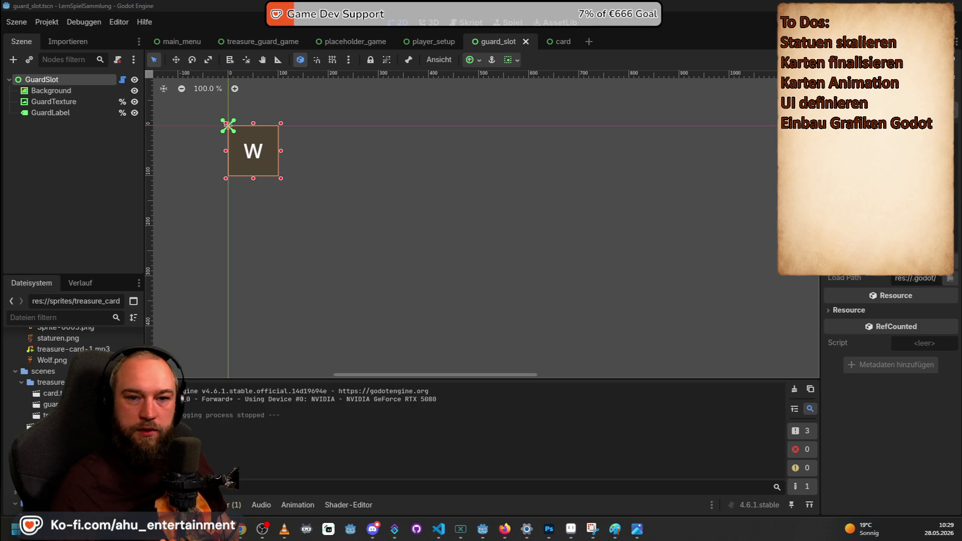
key(alt+Tab)
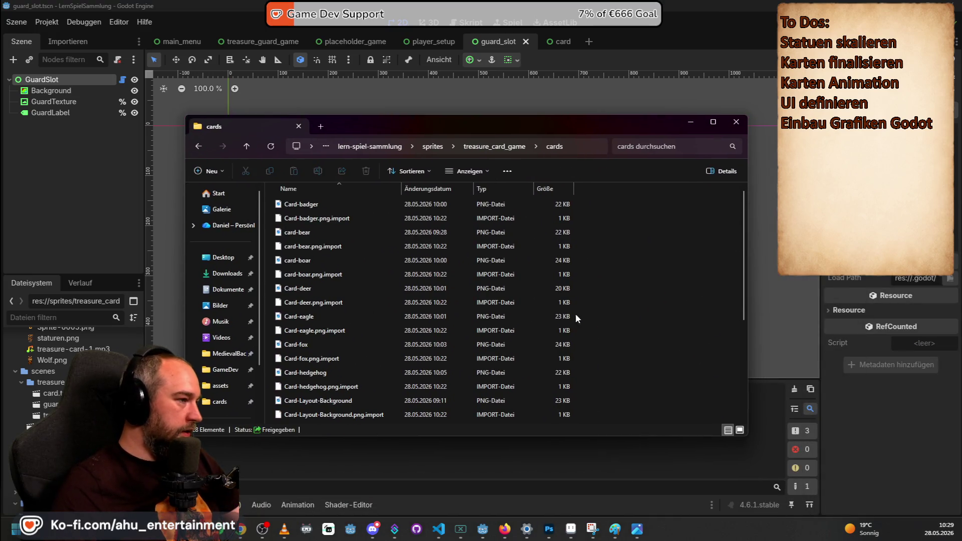
- Show the cards folder files as Mittelgroße Symbole (medium icons) in the other Explorer window
key(Home)
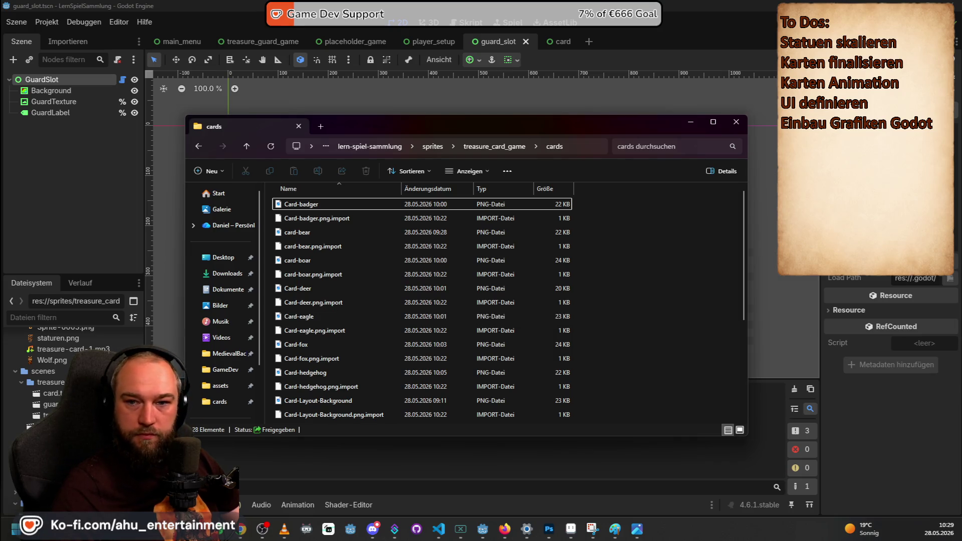
key(alt+Tab)
click(569, 188)
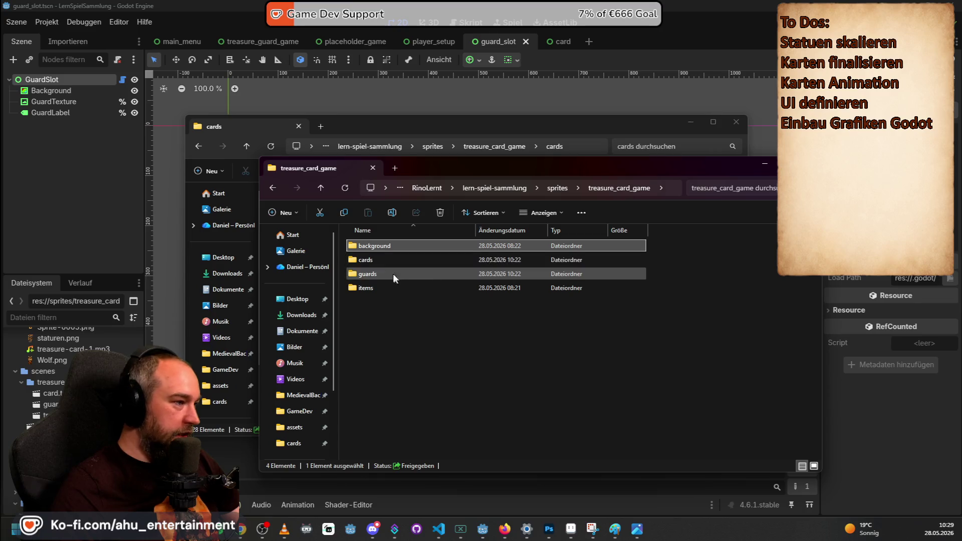
double_click(381, 260)
scroll(655, 305, down, 1)
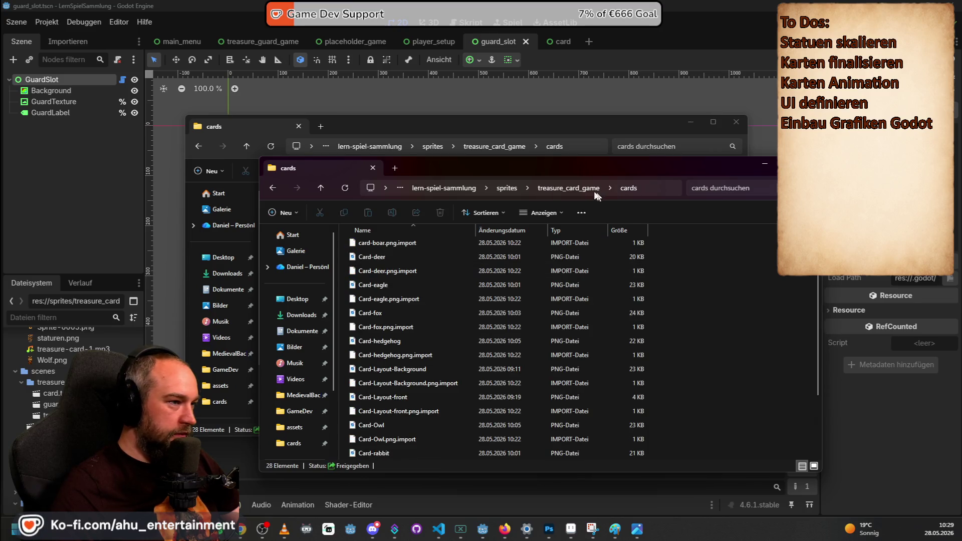
right_click(682, 303)
mouse_move(744, 311)
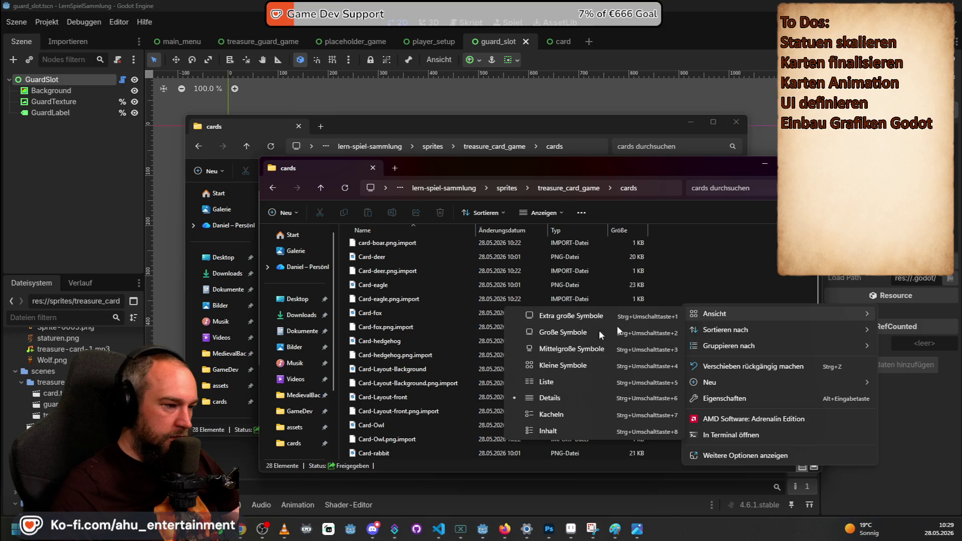
click(577, 353)
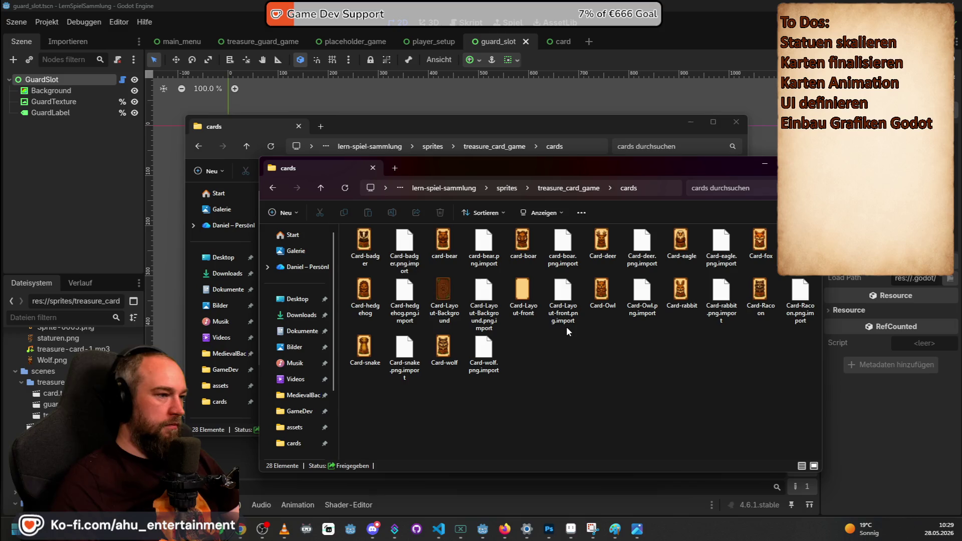
- Browse the guards, background and items folders, returning to treasure_card_game after each
click(569, 188)
double_click(391, 275)
scroll(610, 305, down, 1)
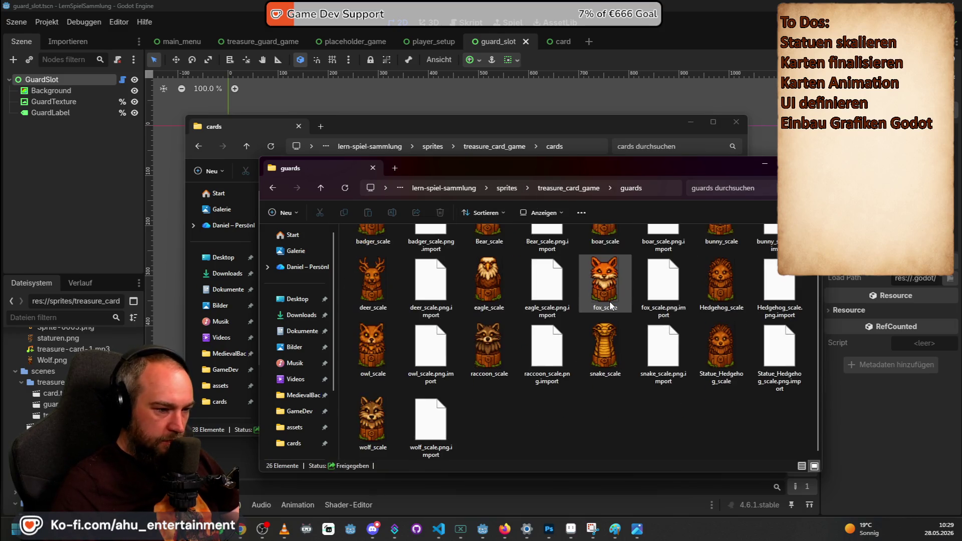
scroll(577, 427, up, 1)
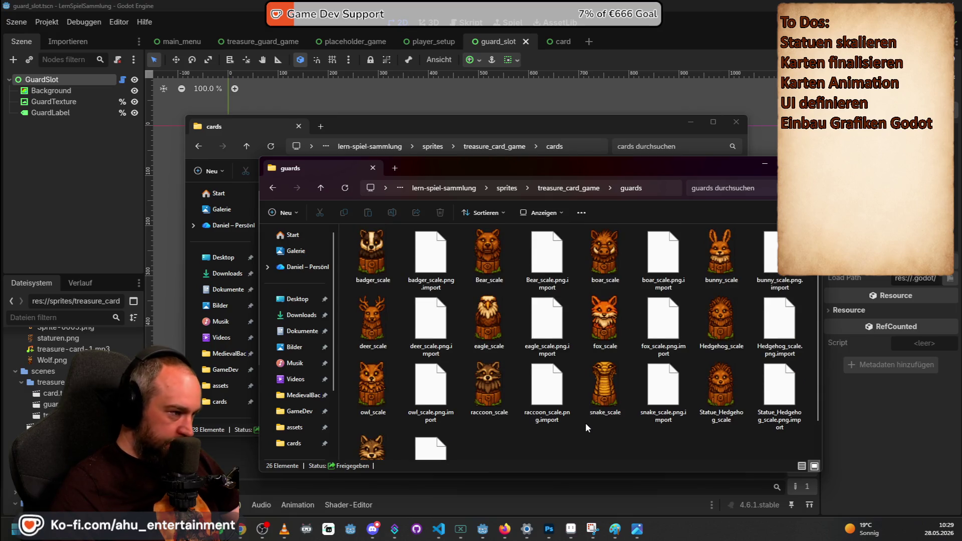
key(alt+Left)
double_click(404, 243)
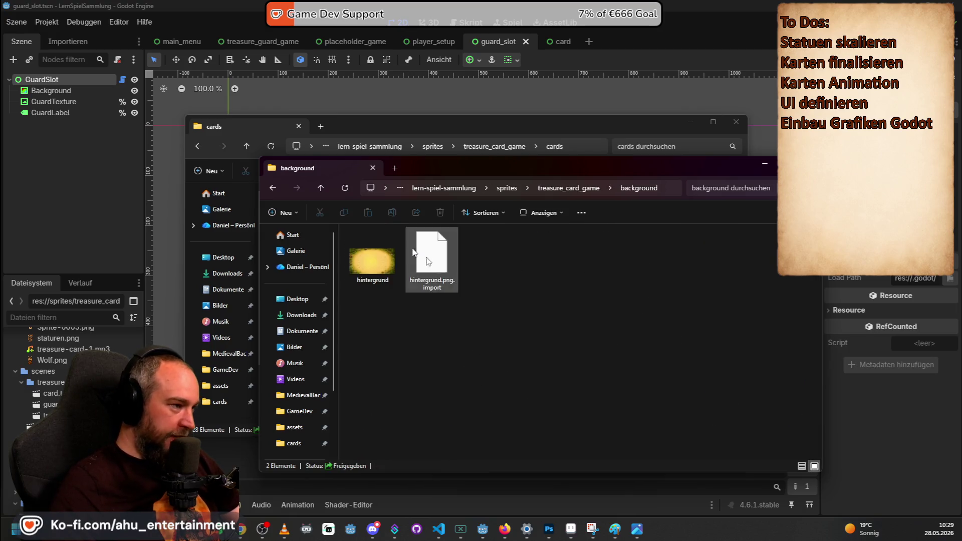
key(alt+Left)
double_click(386, 290)
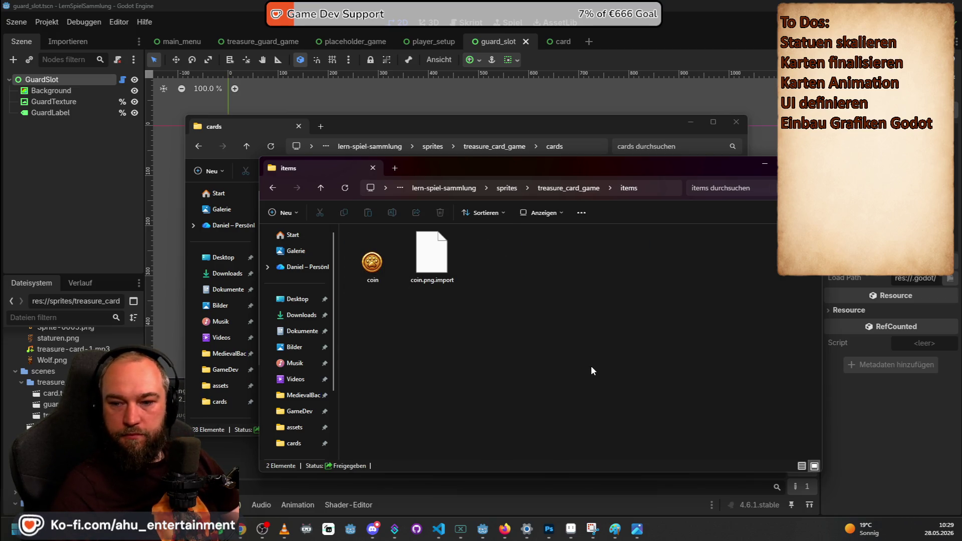
key(alt+Left)
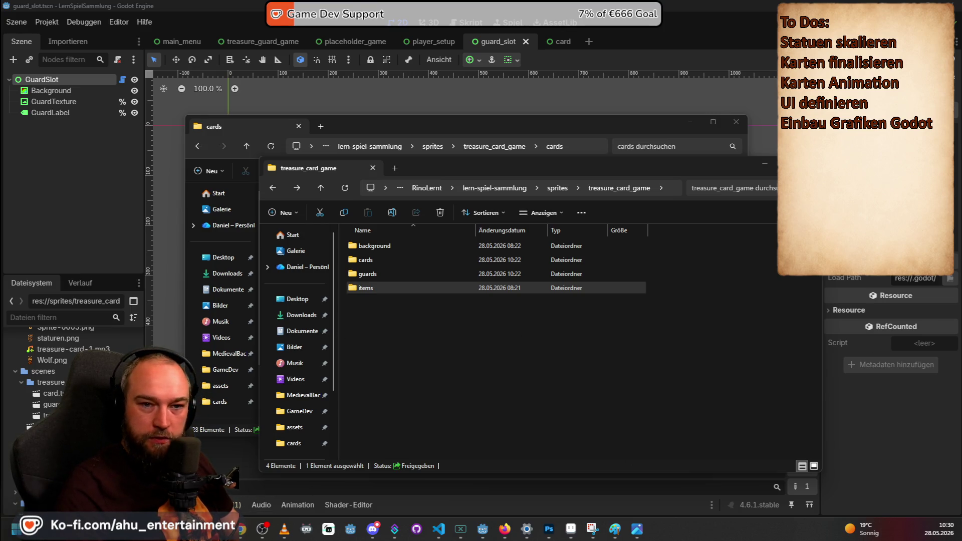
- Switch to the Steam RINO RUSH store page and scroll down it
key(alt+Tab)
scroll(351, 347, down, 3)
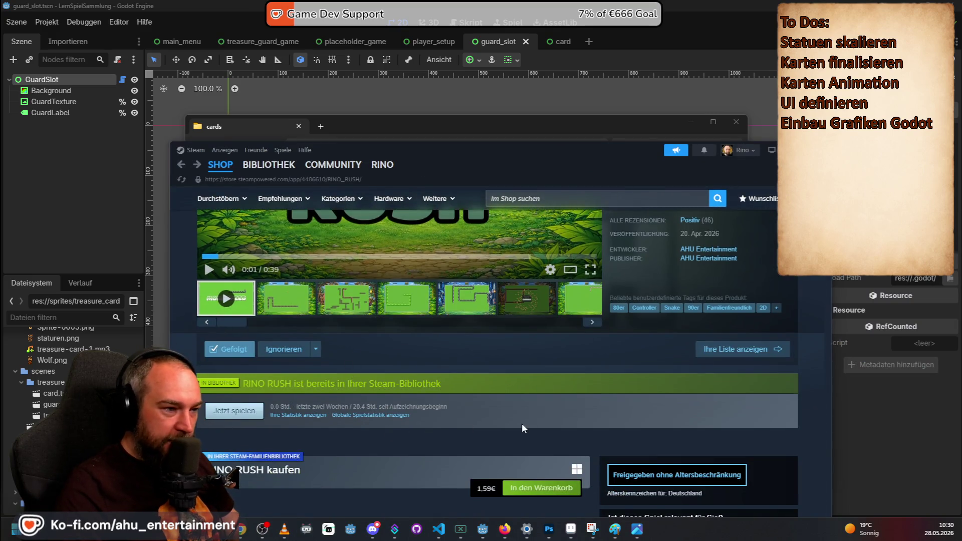
- Scroll the RINO RUSH store page, visit BIBLIOTHEK and return to the store page
scroll(519, 428, down, 4)
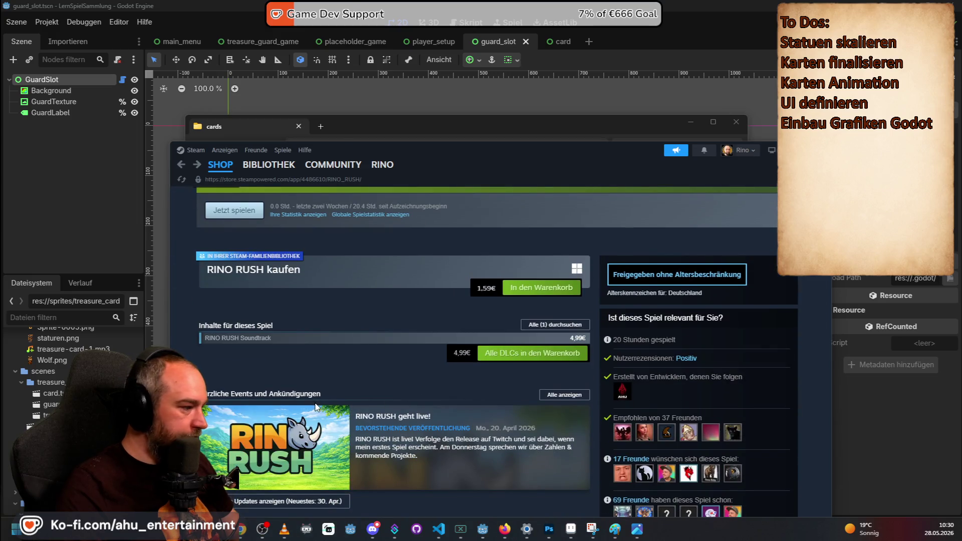
scroll(351, 405, down, 4)
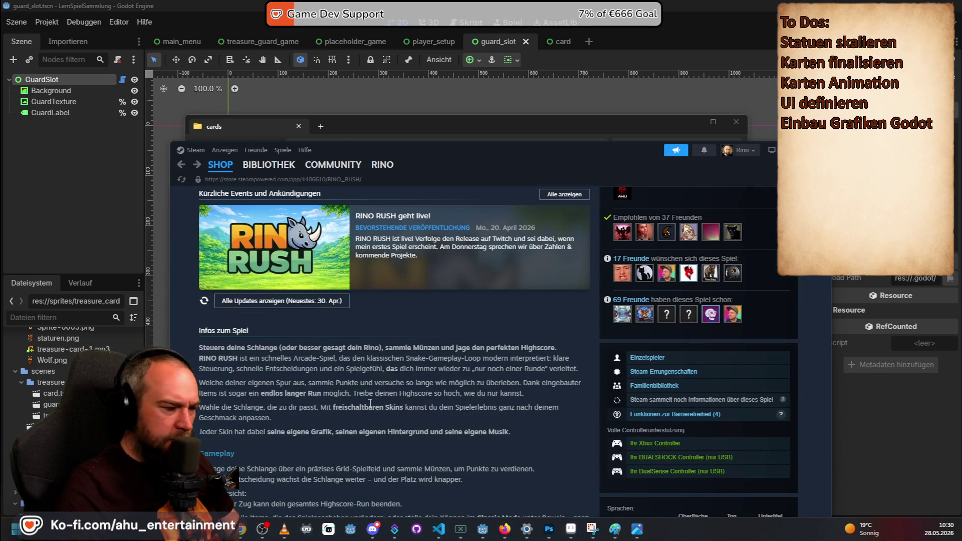
scroll(370, 404, up, 10)
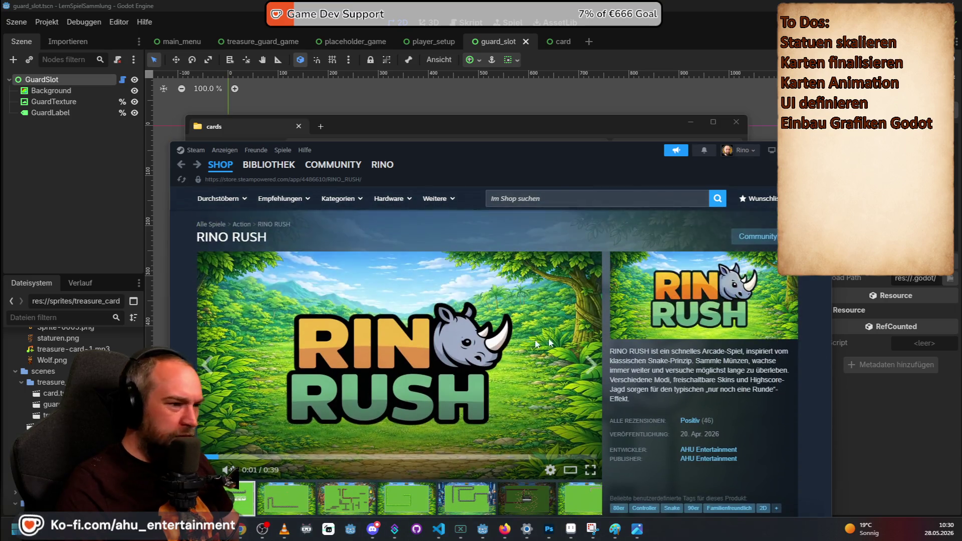
mouse_move(220, 167)
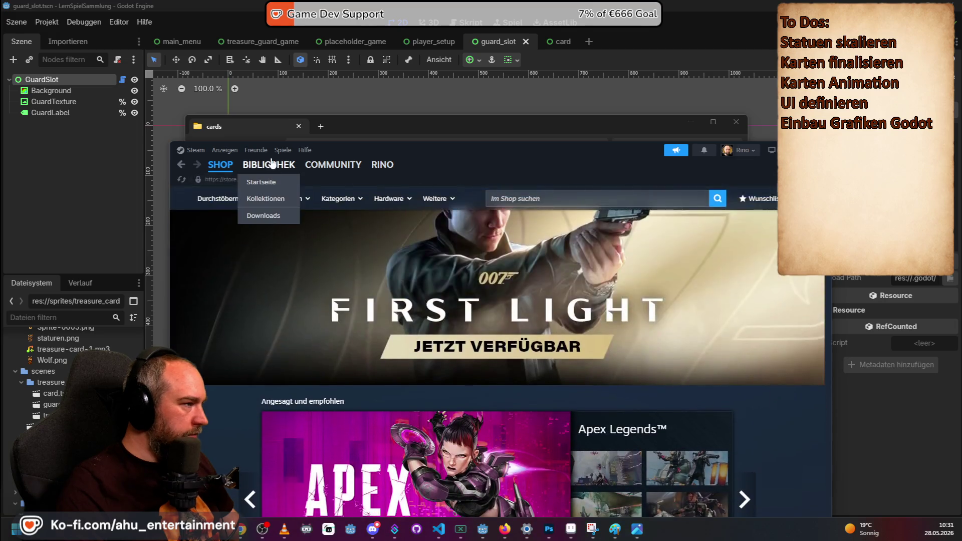
click(272, 164)
click(369, 387)
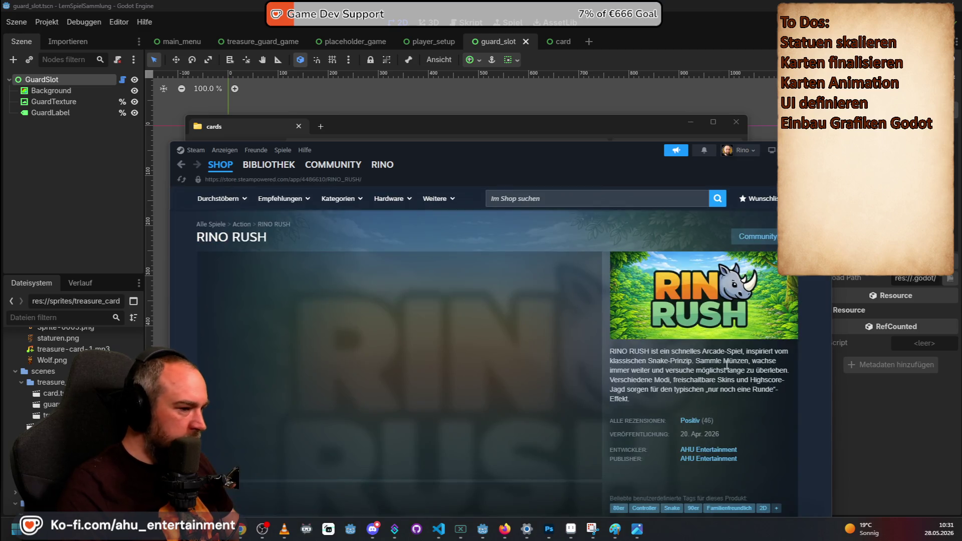
- Jump to the RINO RUSH user reviews and open the full curator reviews list via Alle anzeigen
scroll(726, 364, down, 4)
click(688, 230)
mouse_move(253, 335)
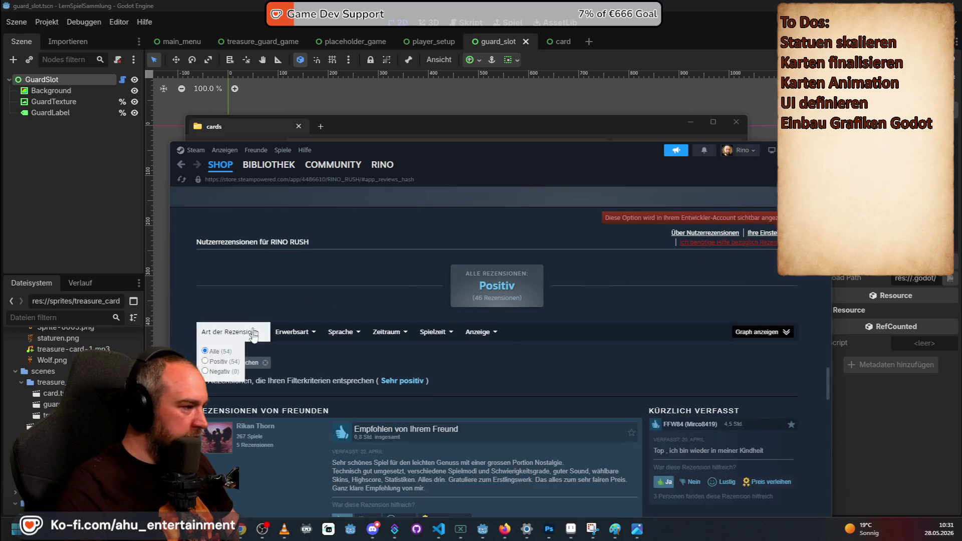
scroll(454, 359, up, 4)
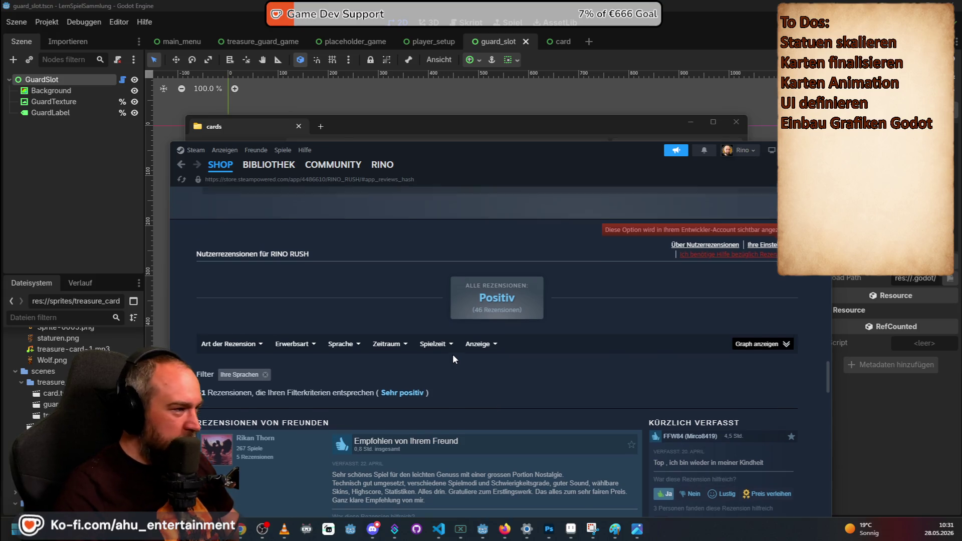
click(772, 339)
scroll(666, 326, down, 4)
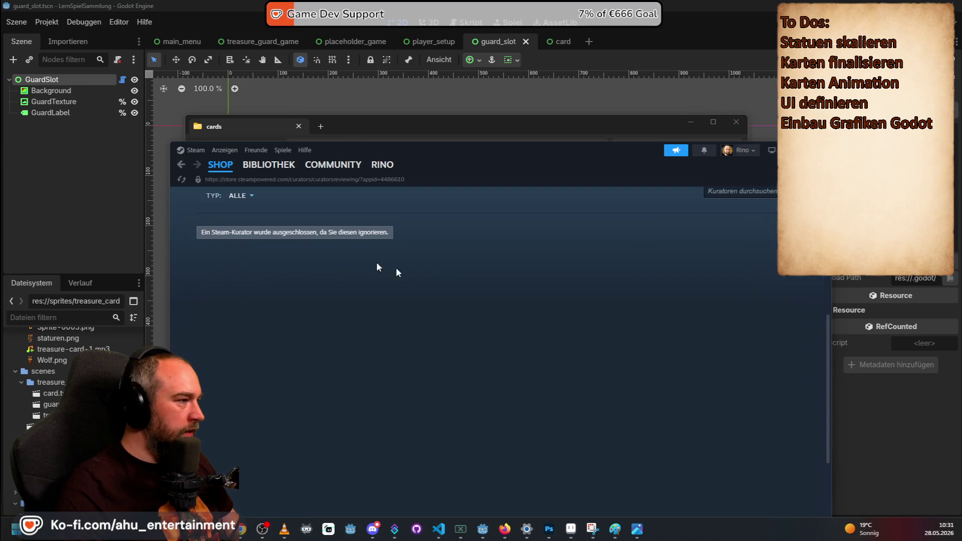
- On the RINO RUSH curator reviews page, set the TYP filter from ALLE to recommending curators only
scroll(365, 259, up, 1)
scroll(345, 322, up, 2)
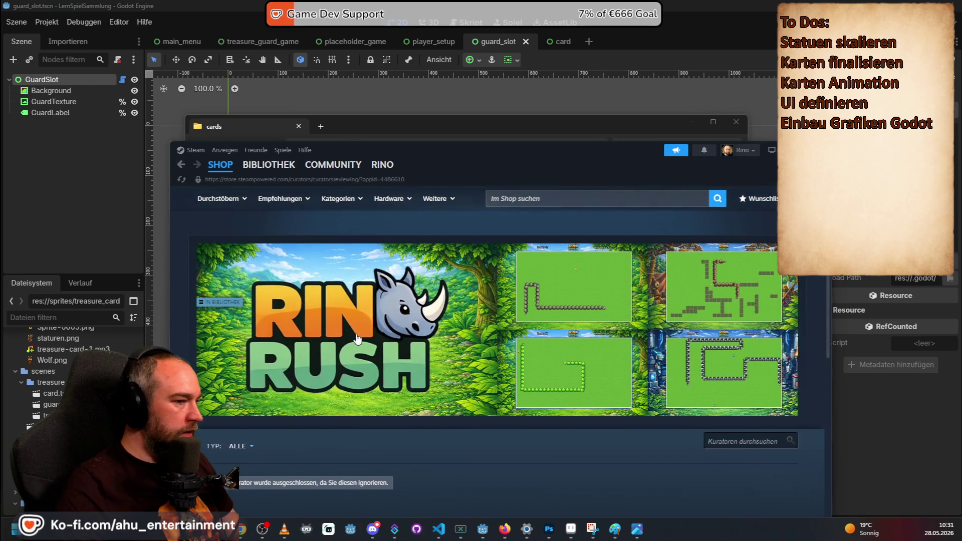
scroll(330, 312, down, 8)
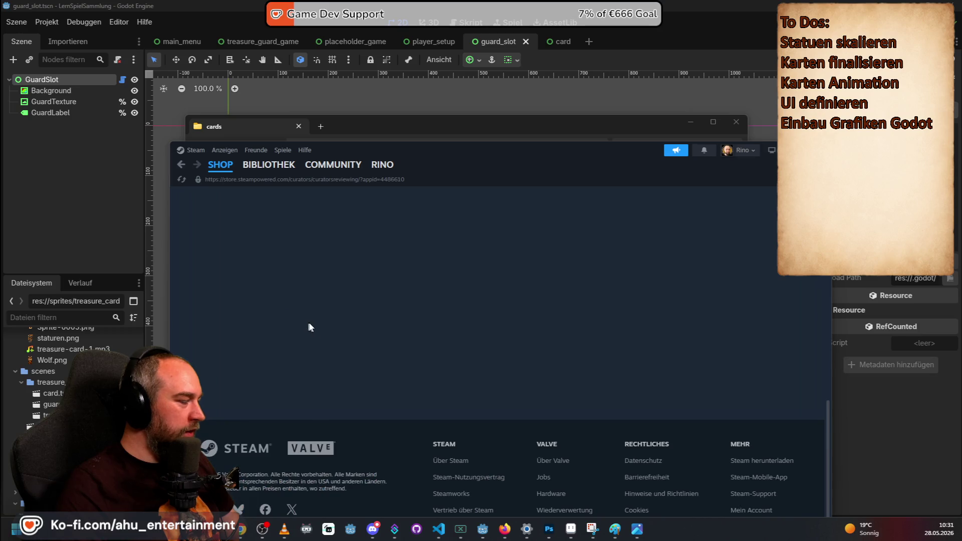
scroll(341, 341, up, 10)
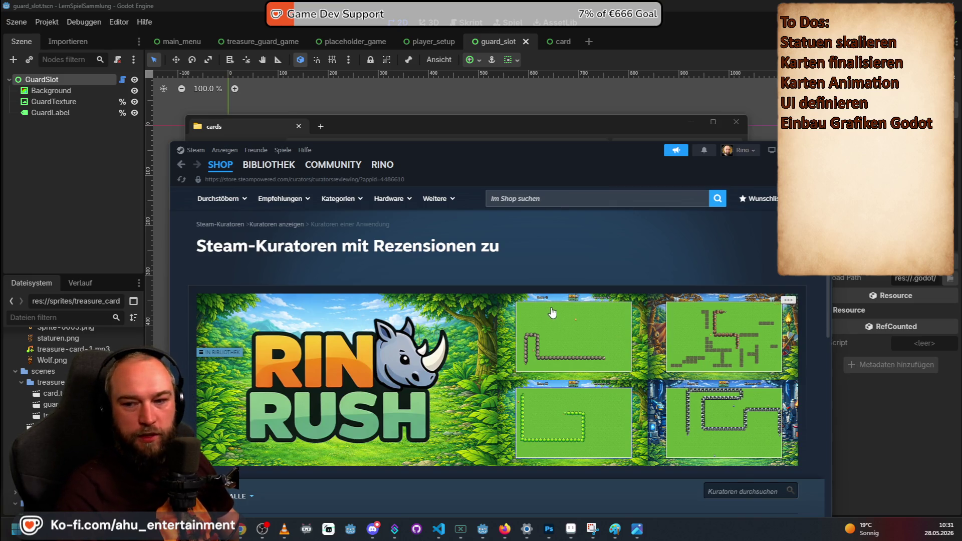
scroll(447, 273, down, 2)
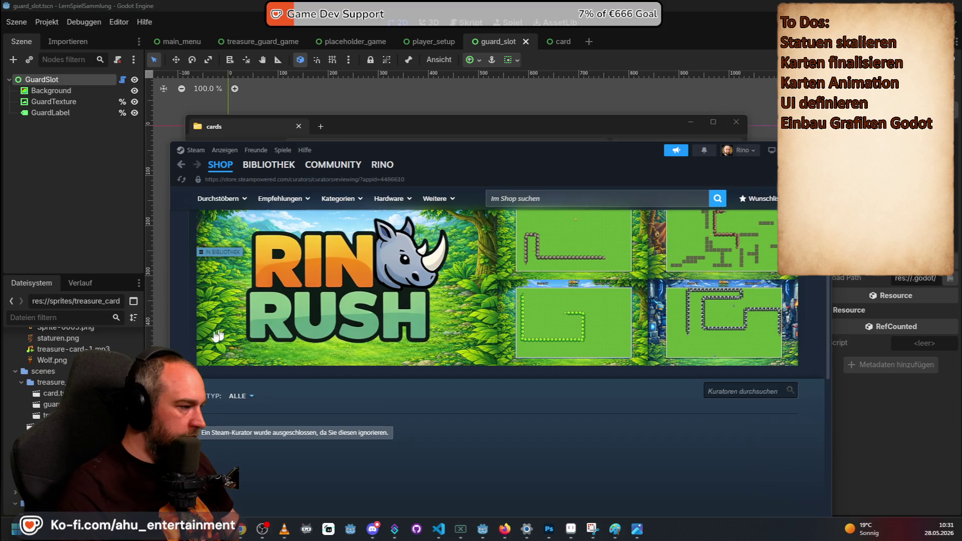
scroll(391, 396, up, 2)
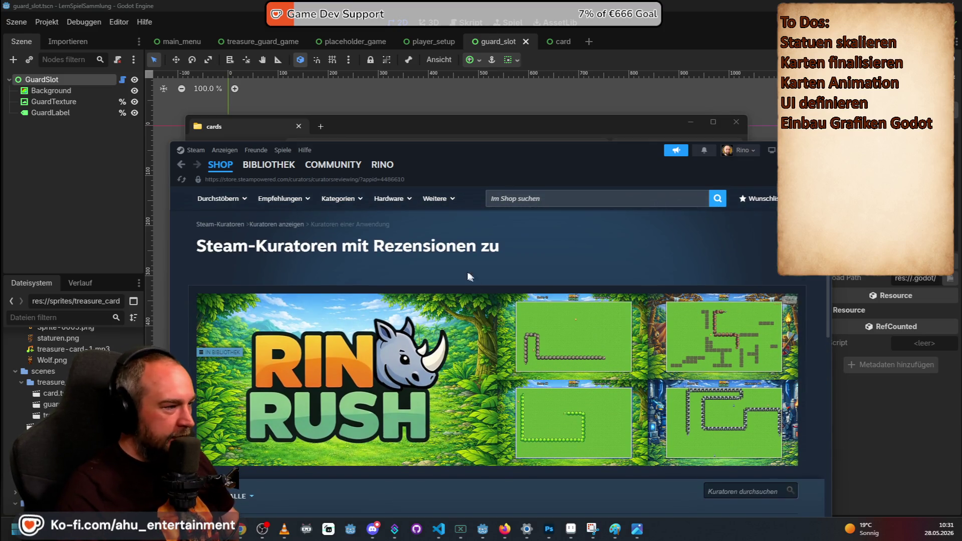
scroll(413, 266, down, 2)
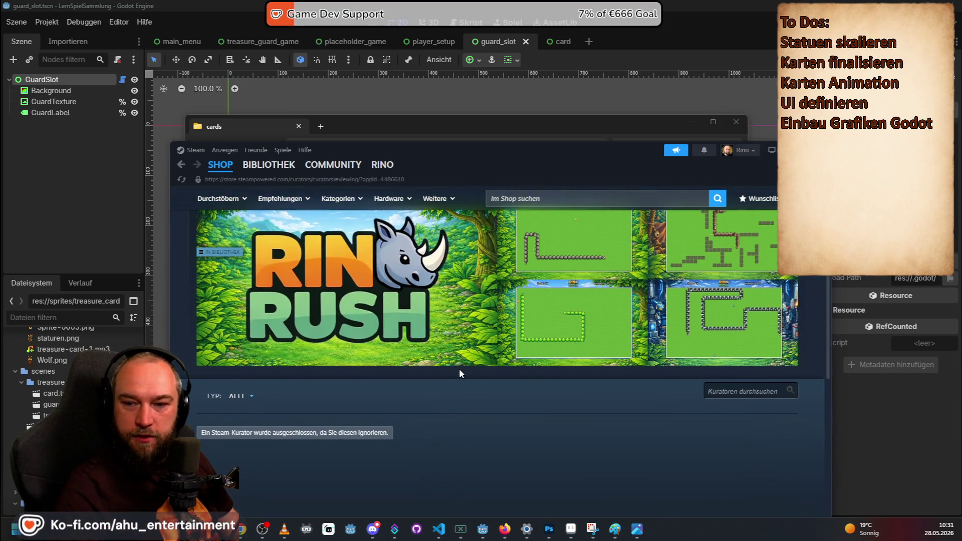
scroll(416, 347, down, 1)
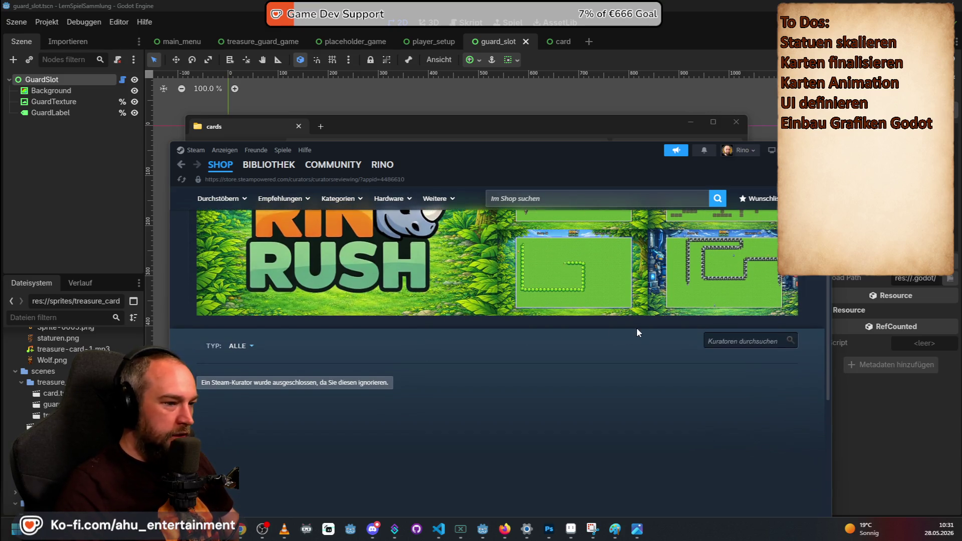
scroll(638, 330, up, 3)
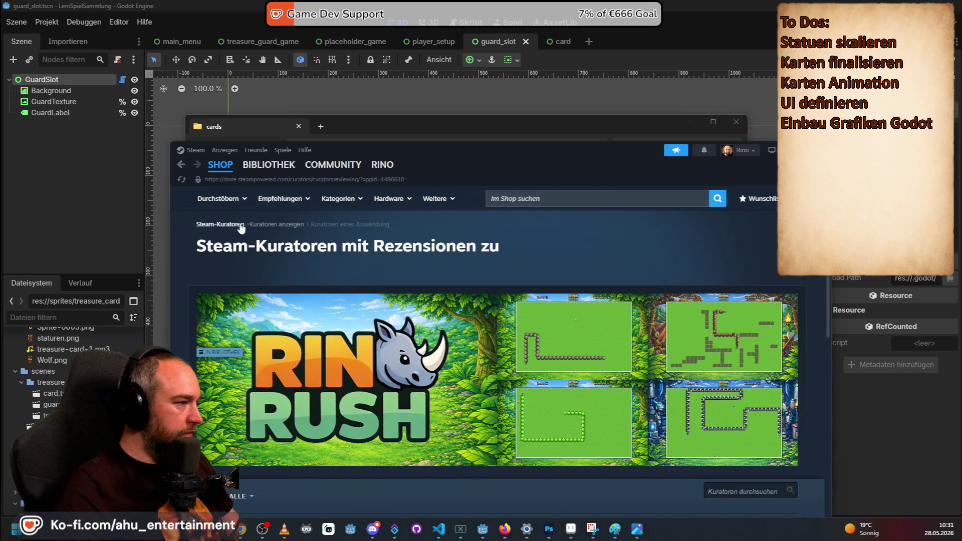
scroll(301, 341, down, 4)
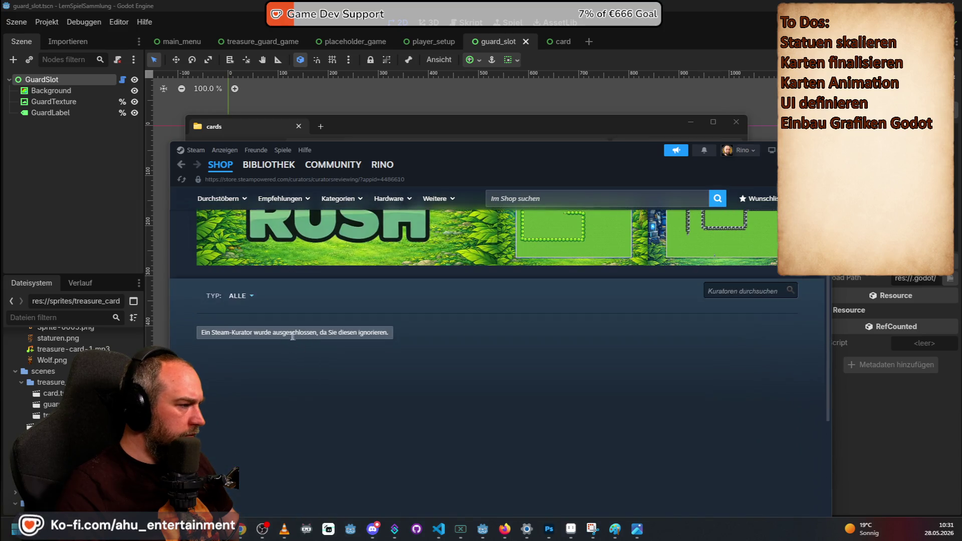
click(239, 296)
click(247, 322)
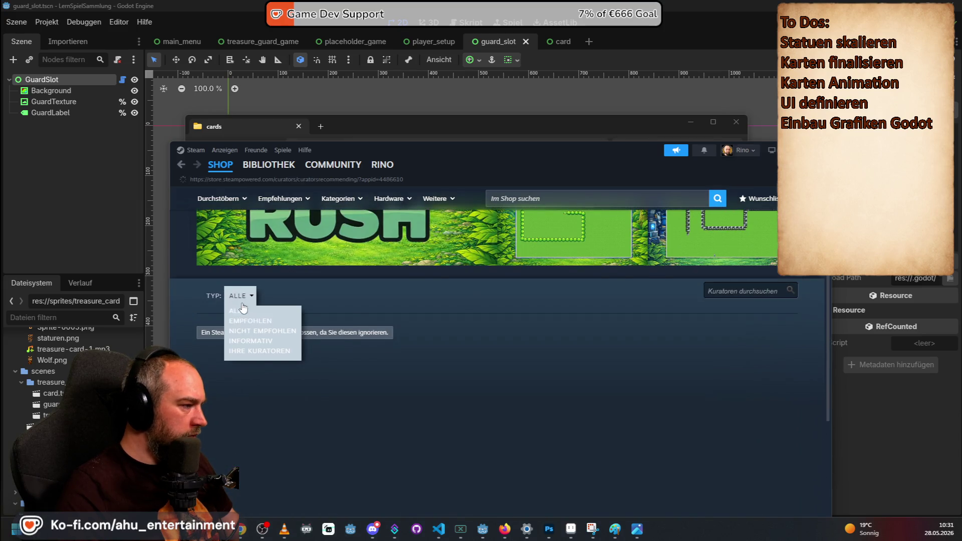
- Browse the EMPFOHLEN curator lists, then open RINO RUSH in BIBLIOTHEK showing 22,8 hours played
scroll(370, 340, down, 5)
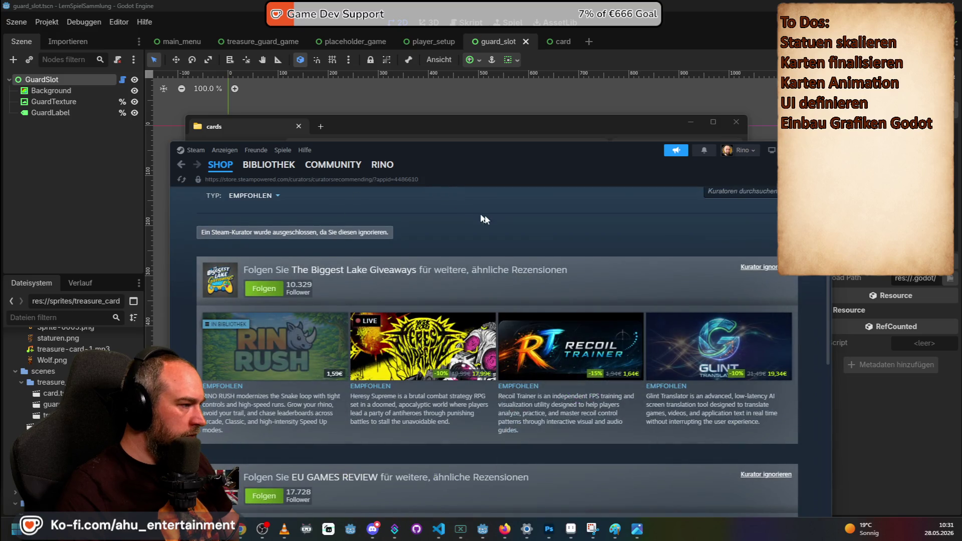
scroll(489, 217, down, 4)
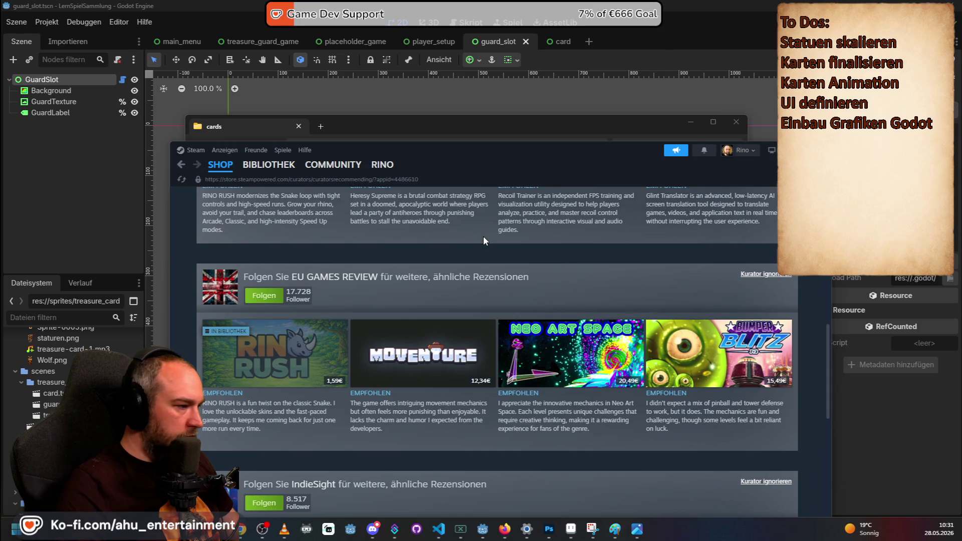
scroll(483, 236, up, 3)
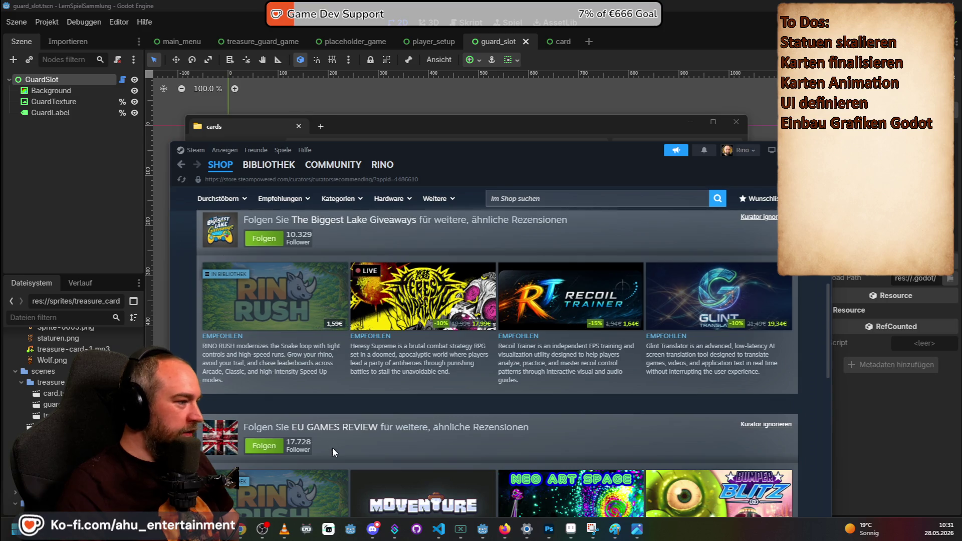
scroll(343, 281, down, 3)
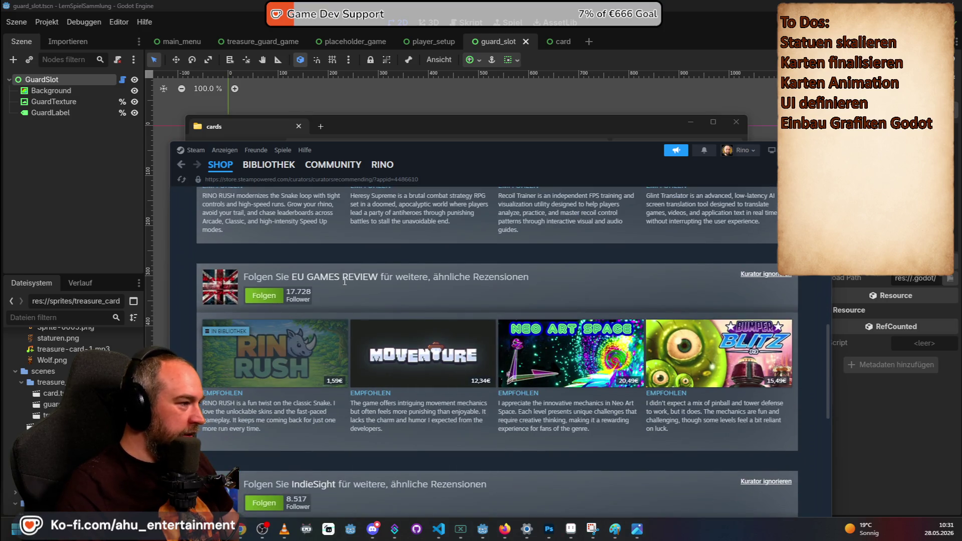
scroll(301, 316, down, 2)
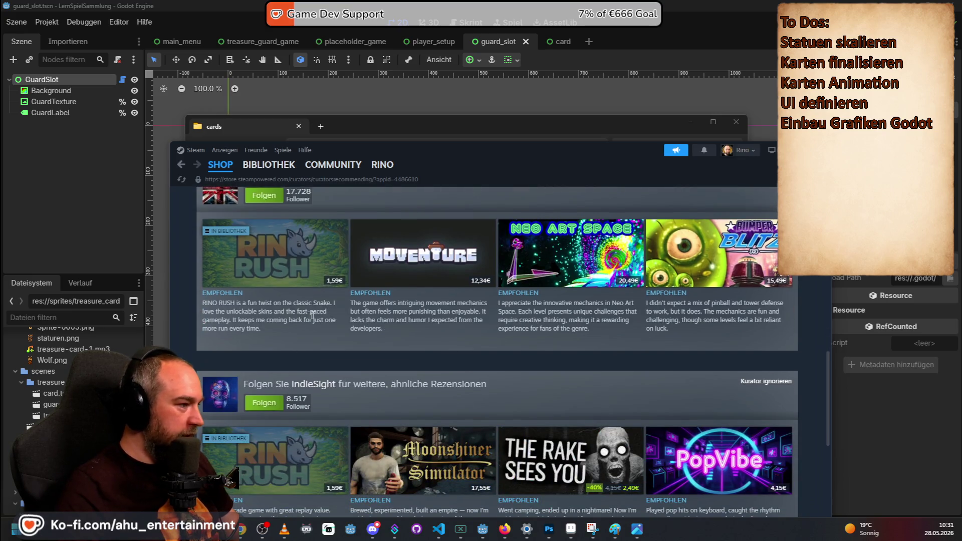
scroll(295, 329, down, 4)
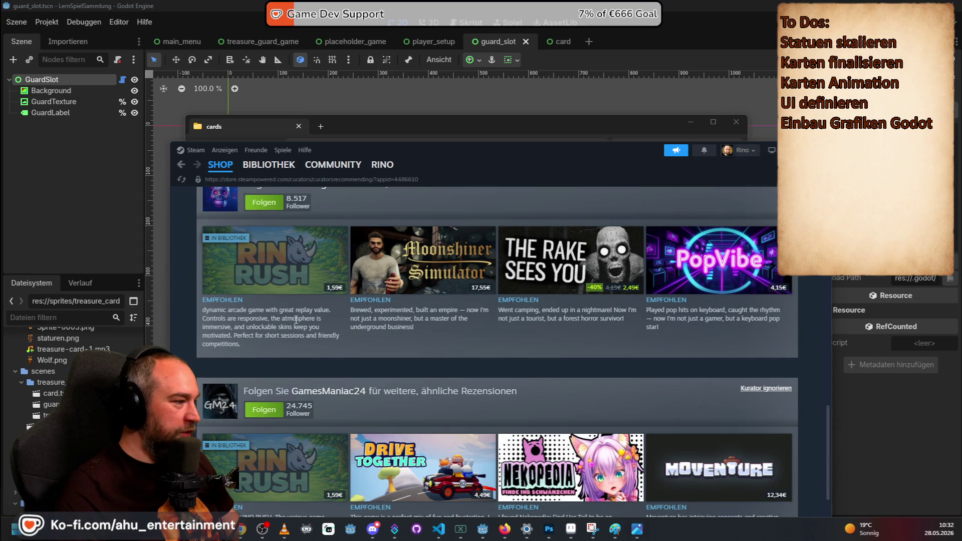
scroll(296, 320, down, 1)
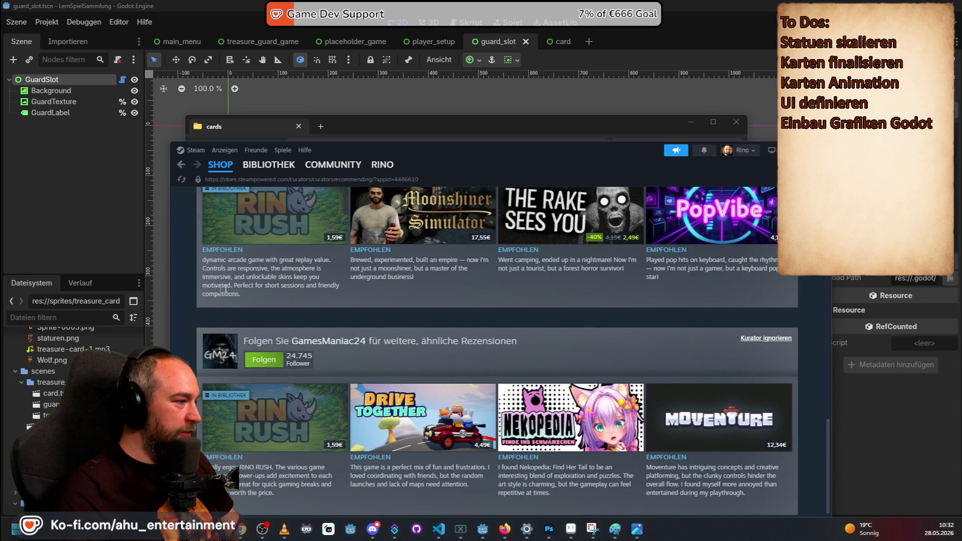
scroll(316, 249, down, 1)
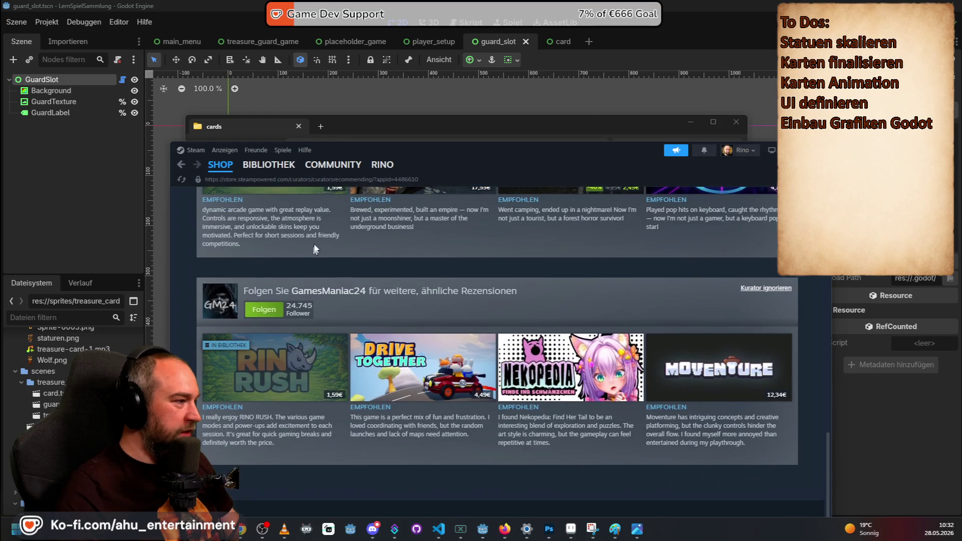
scroll(267, 231, down, 2)
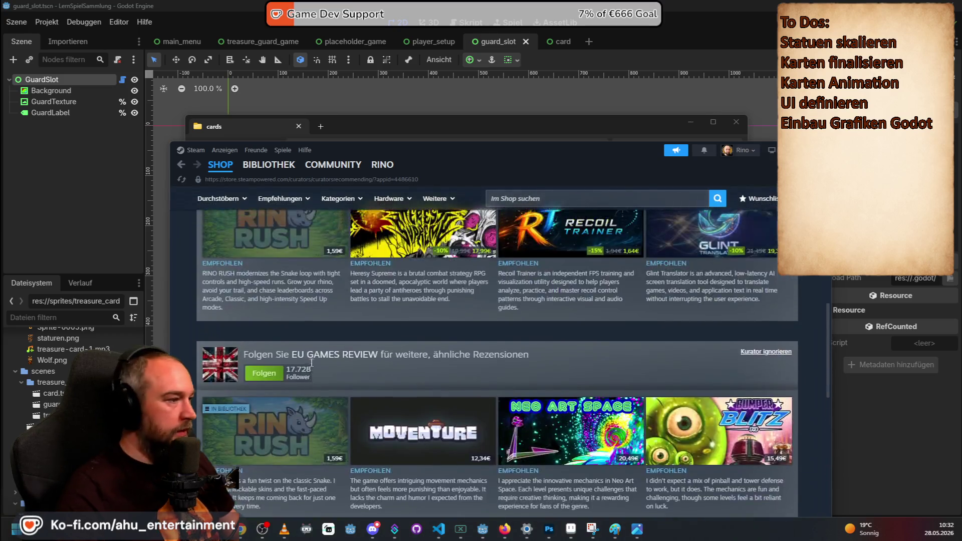
scroll(315, 369, down, 4)
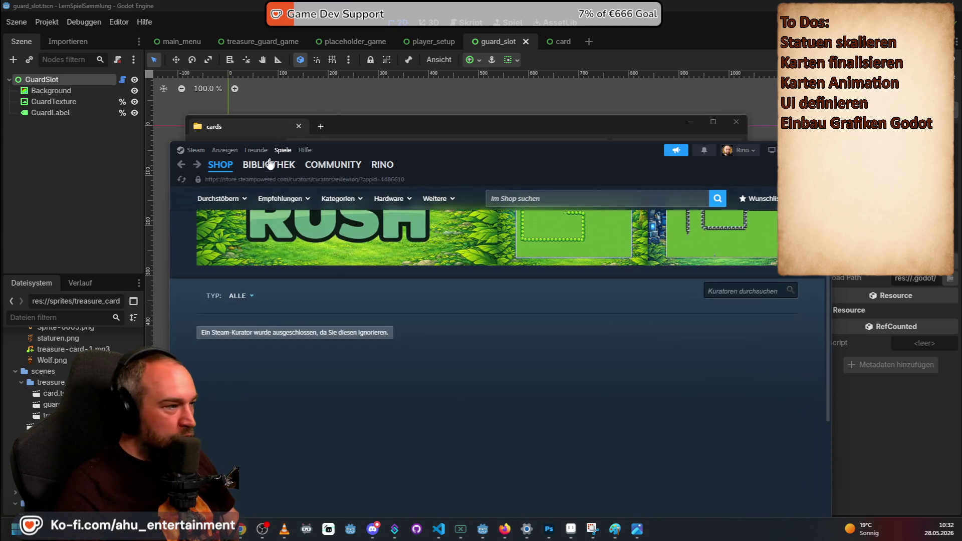
click(260, 169)
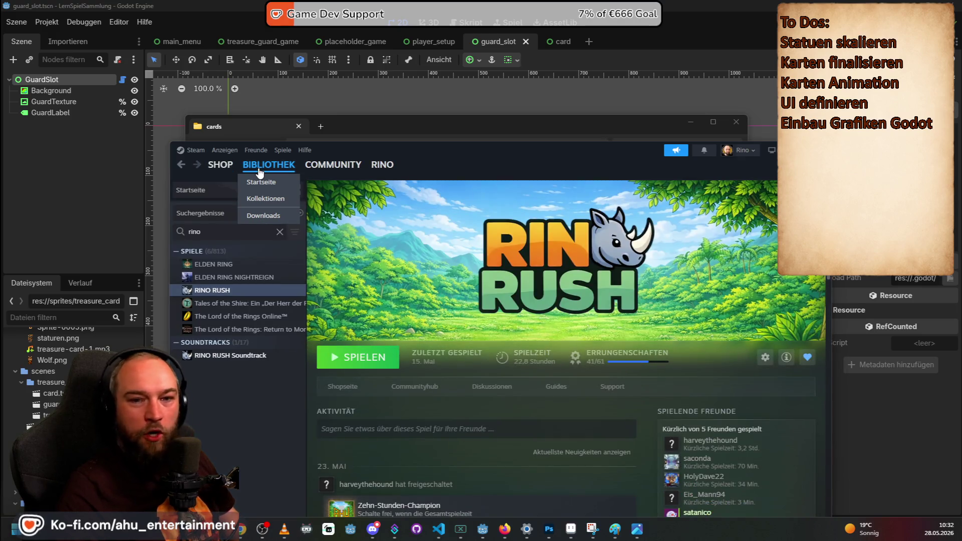
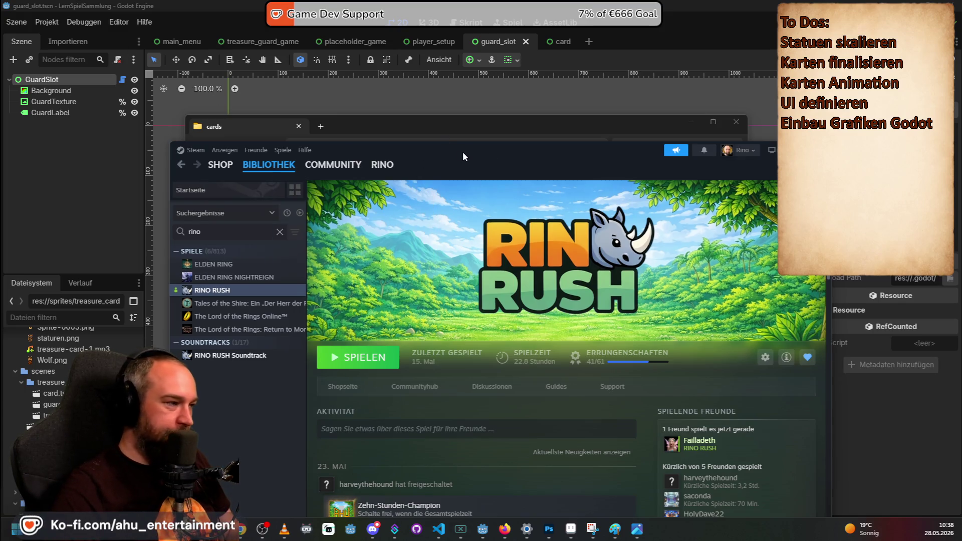
- Move the Steam window up and replace the library search with 'tavern'
drag(463, 153, 451, 112)
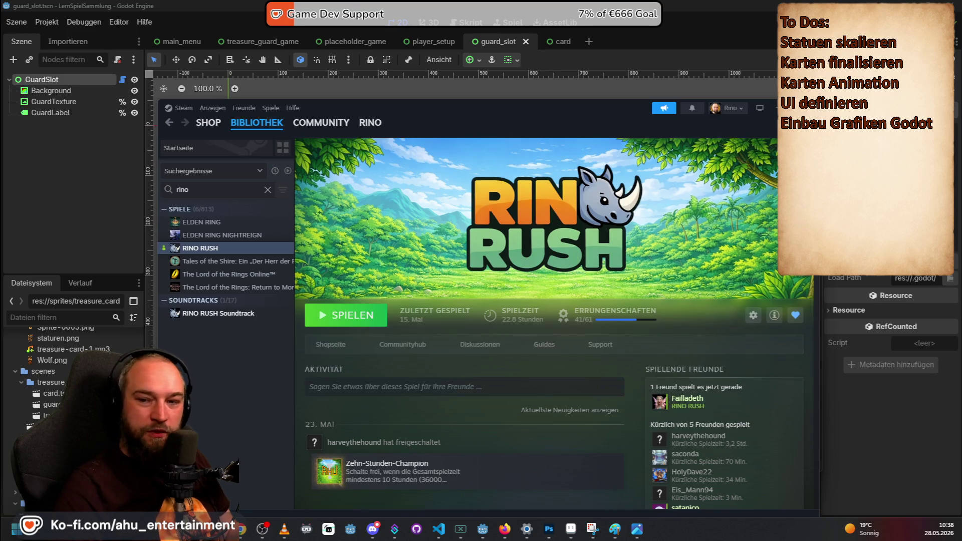
double_click(183, 190)
text(tavern)
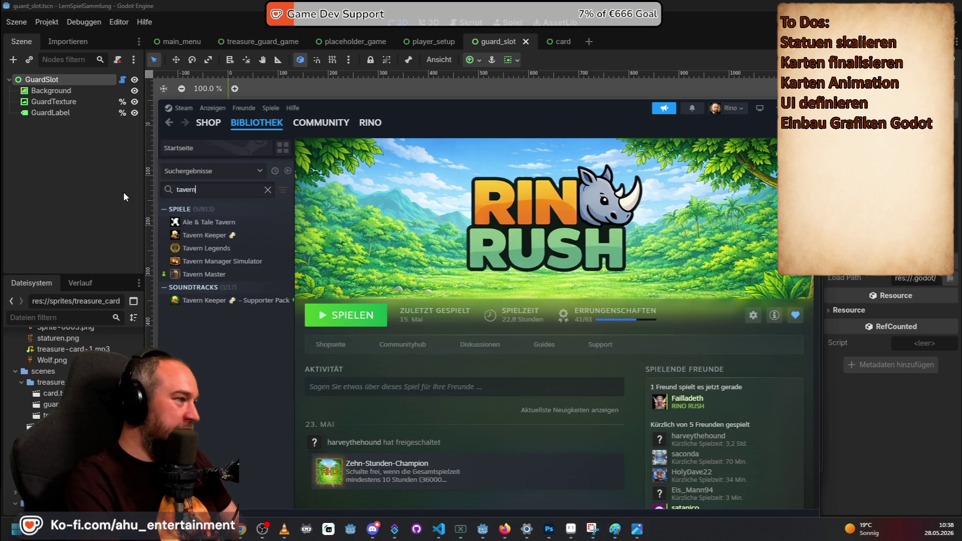
- View Tavern Keeper's library and store pages, then select Ale & Tale Tavern in the library
click(198, 235)
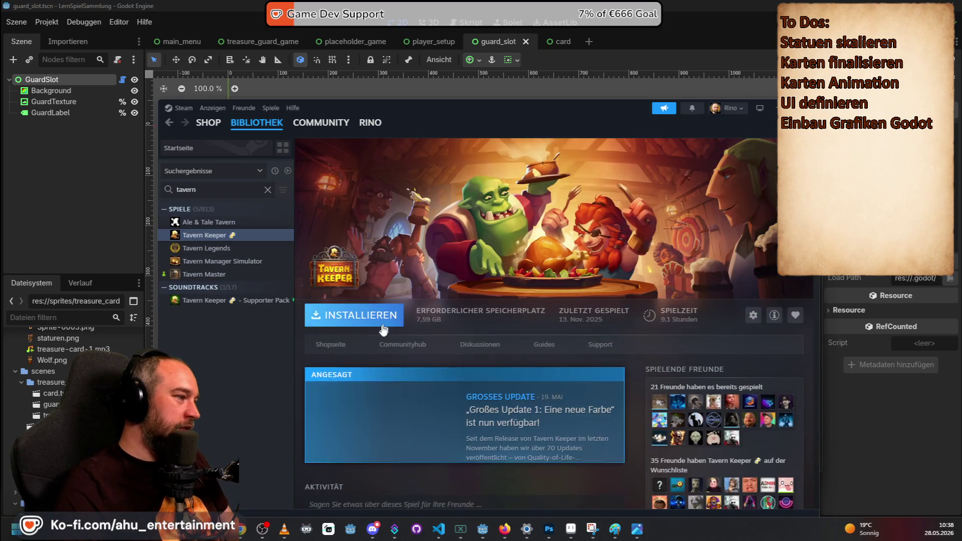
click(330, 345)
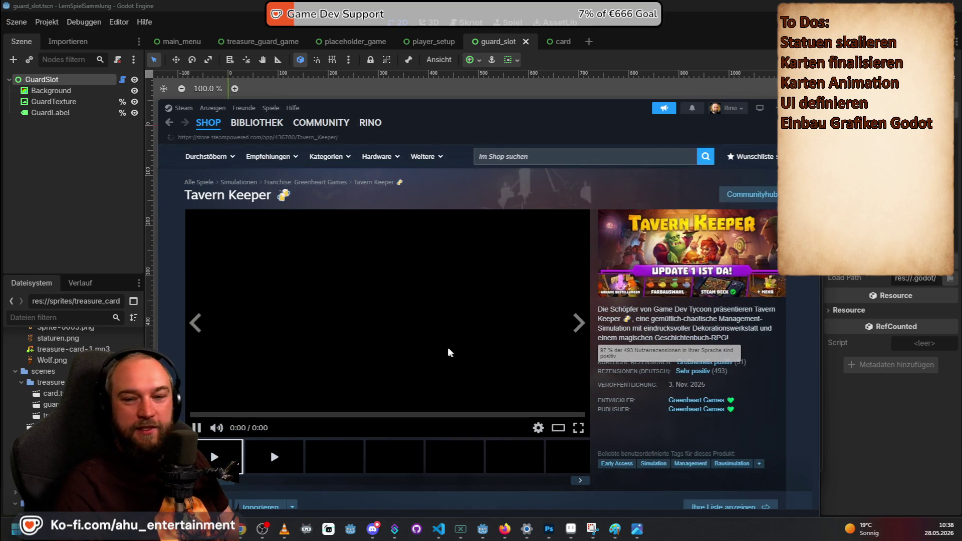
click(256, 122)
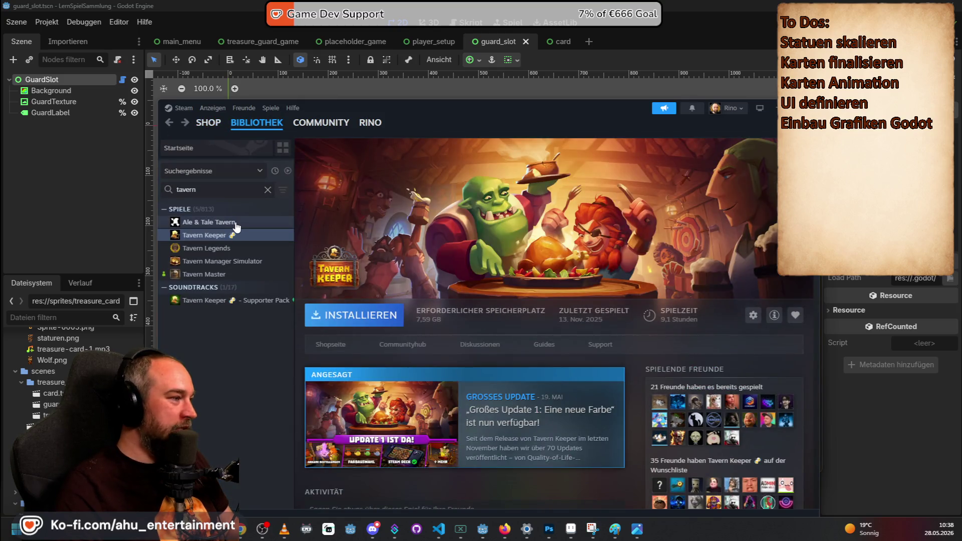
click(235, 223)
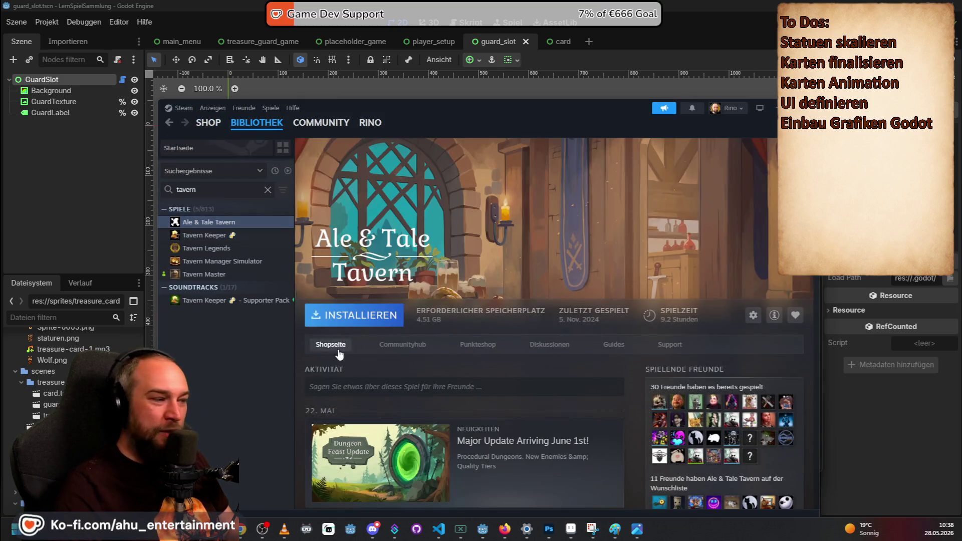
- Open Ale & Tale Tavern's store page and scroll through its description and reviews
click(338, 351)
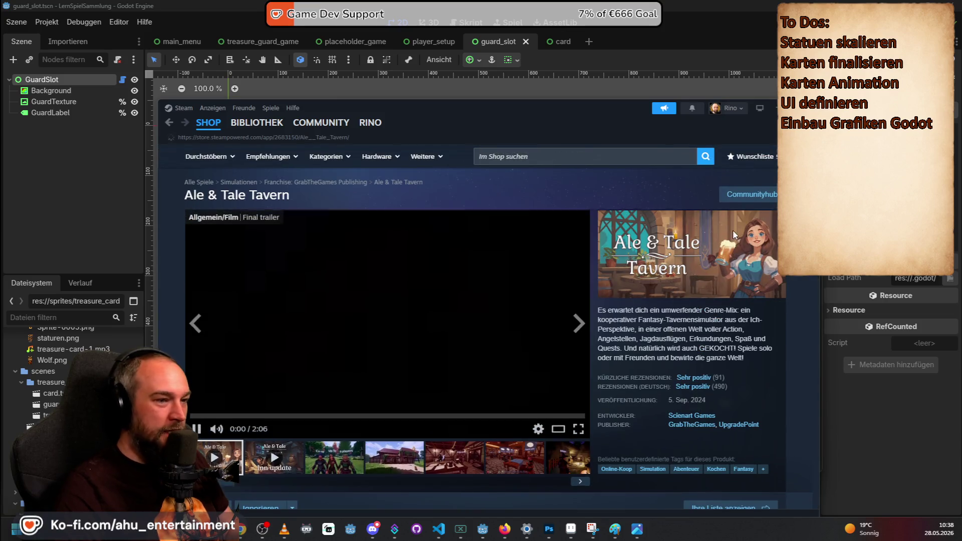
scroll(501, 341, down, 10)
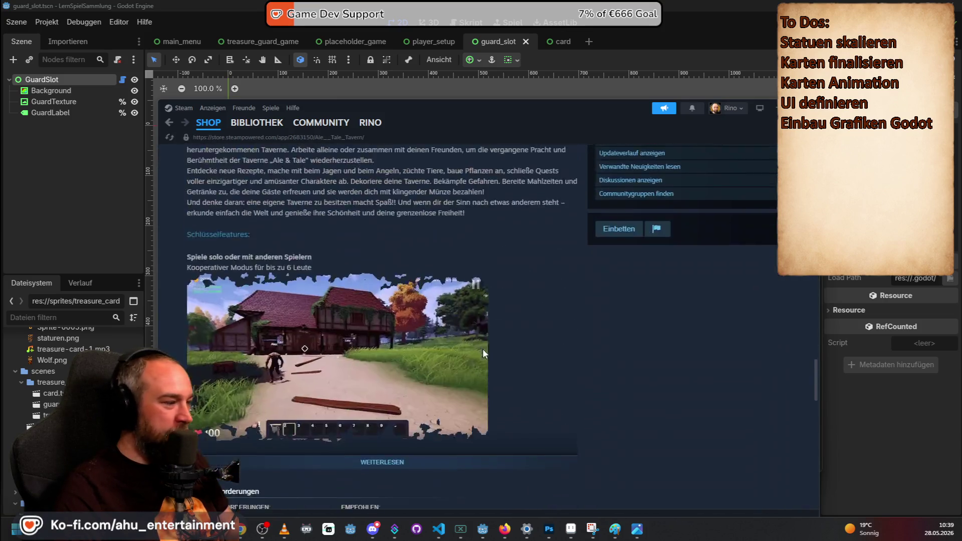
scroll(492, 333, up, 5)
scroll(492, 345, up, 10)
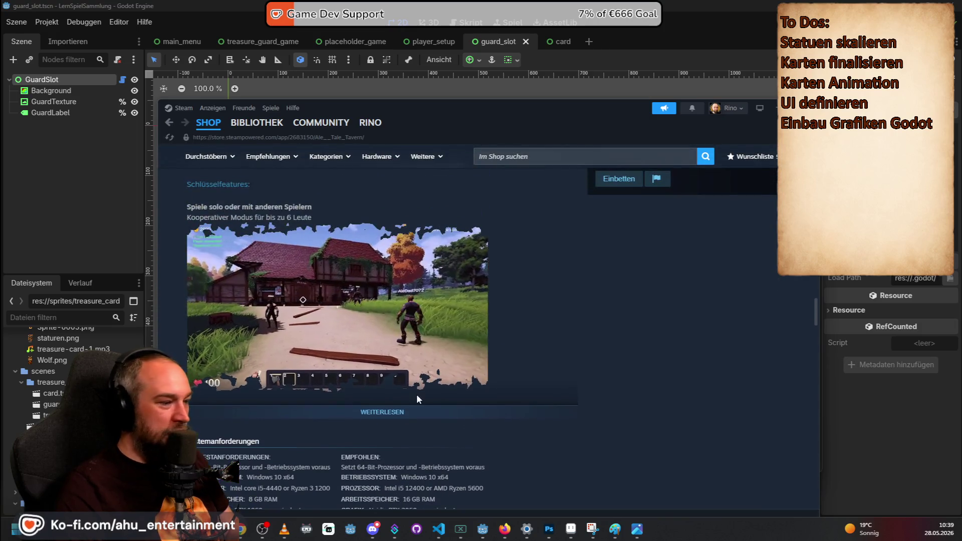
scroll(511, 399, down, 5)
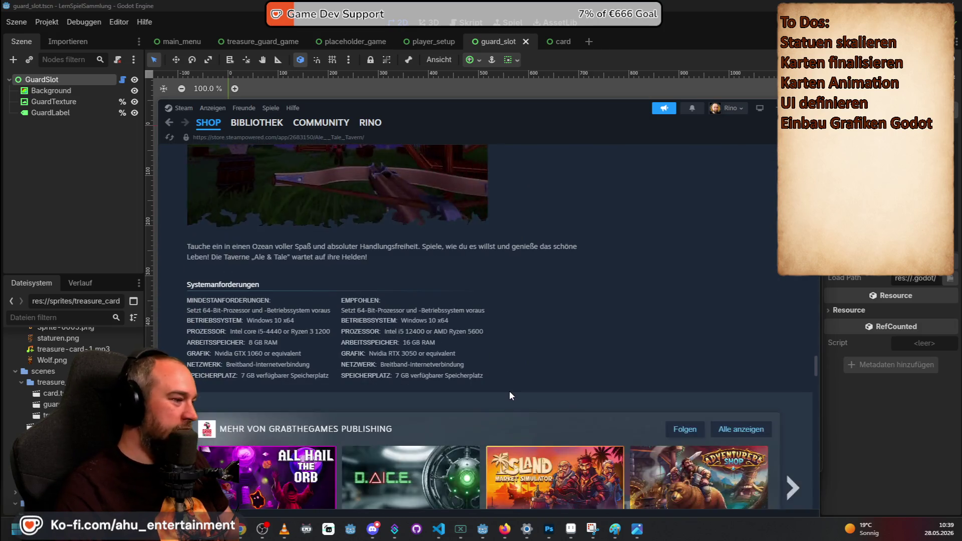
scroll(692, 351, up, 20)
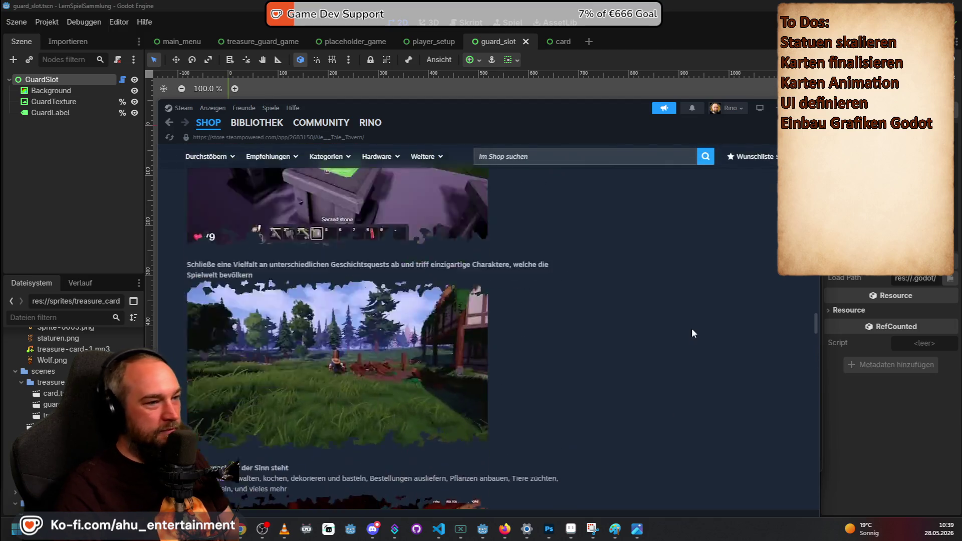
scroll(710, 410, down, 3)
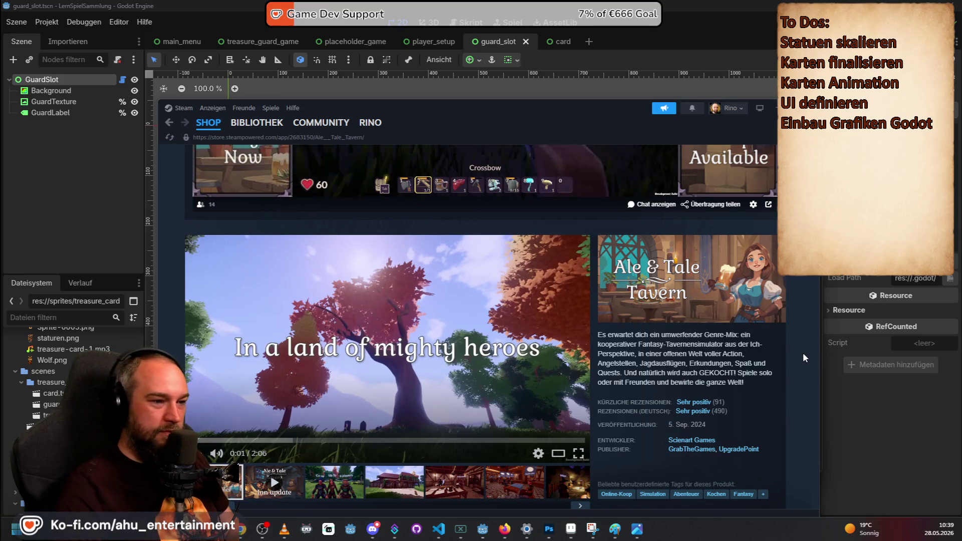
scroll(374, 432, down, 2)
- View its co-op, tavern exterior, tavern interior and forest-with-bear screenshots
click(358, 391)
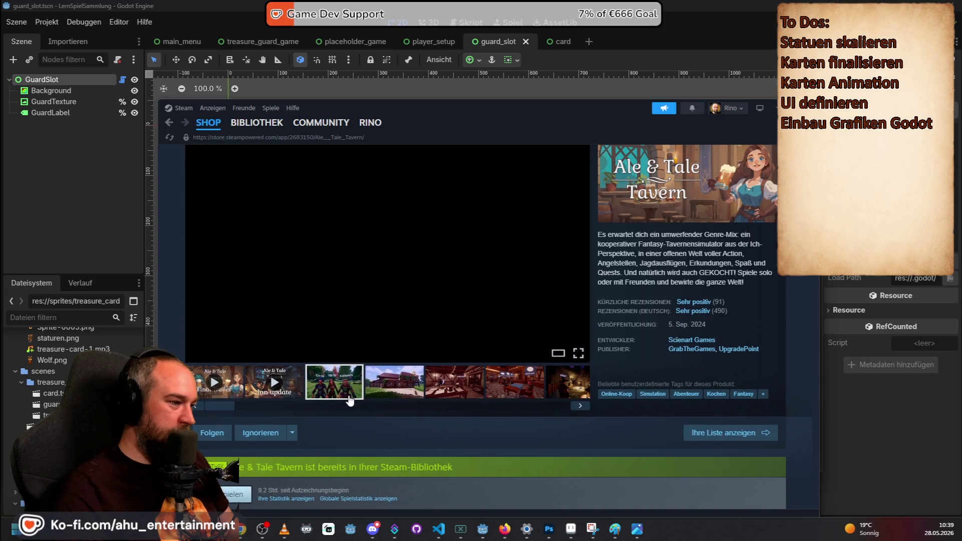
click(398, 382)
click(430, 373)
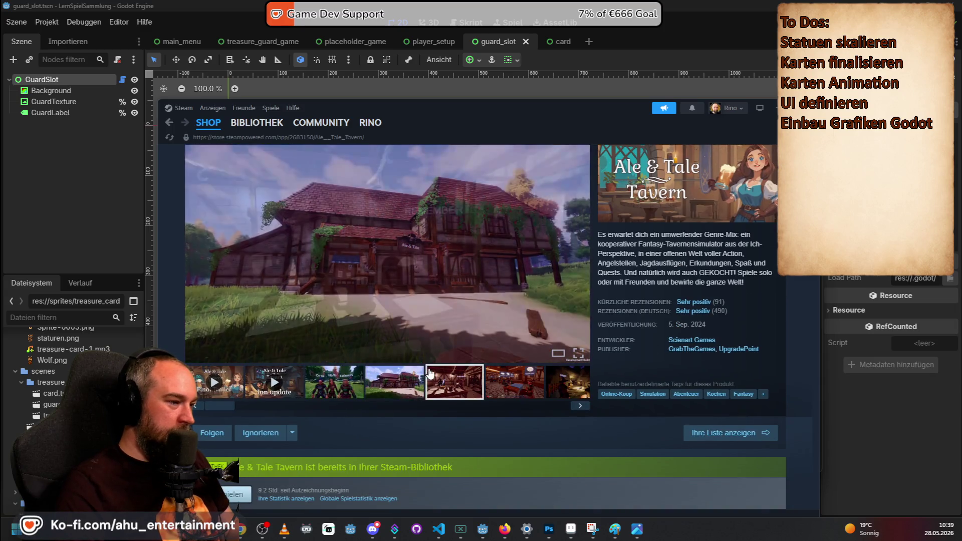
scroll(432, 377, down, 2)
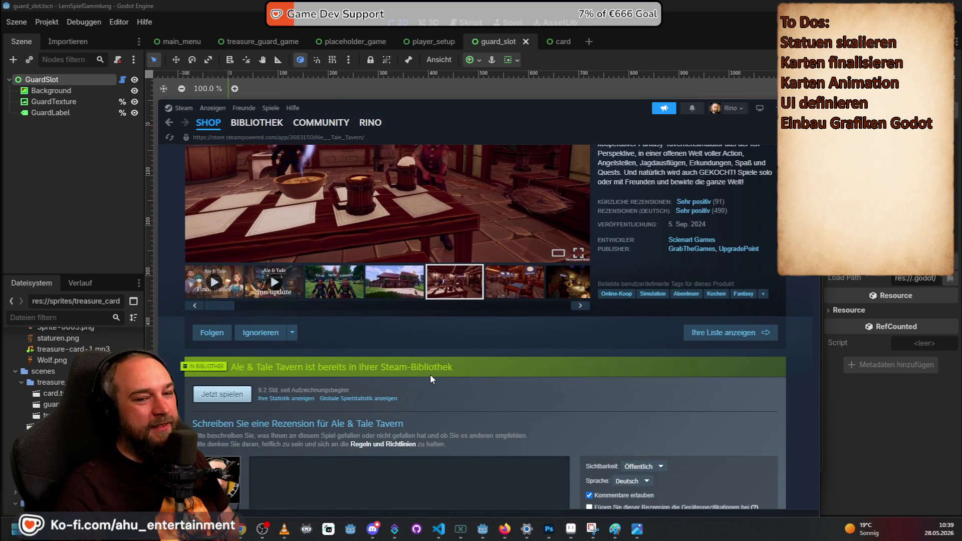
scroll(430, 374, down, 5)
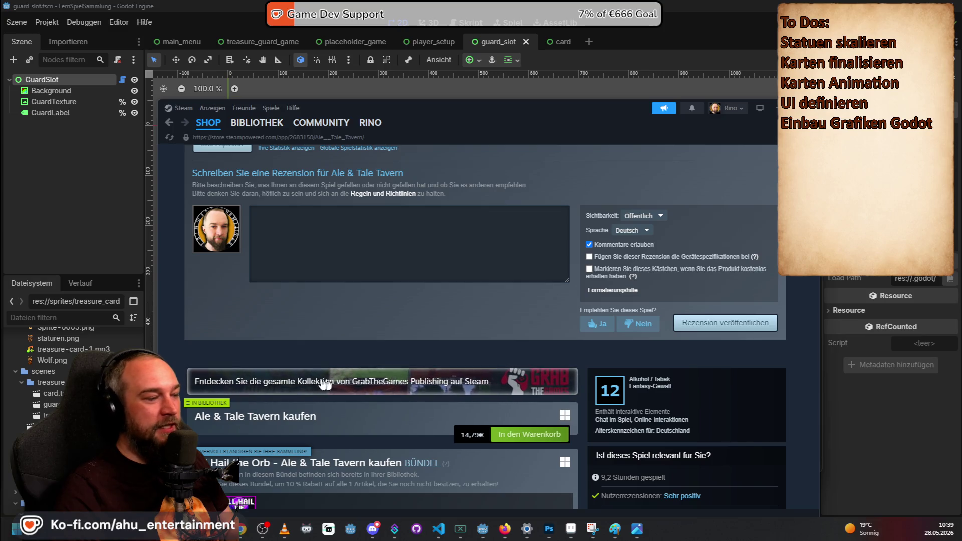
scroll(251, 381, down, 4)
scroll(220, 375, up, 10)
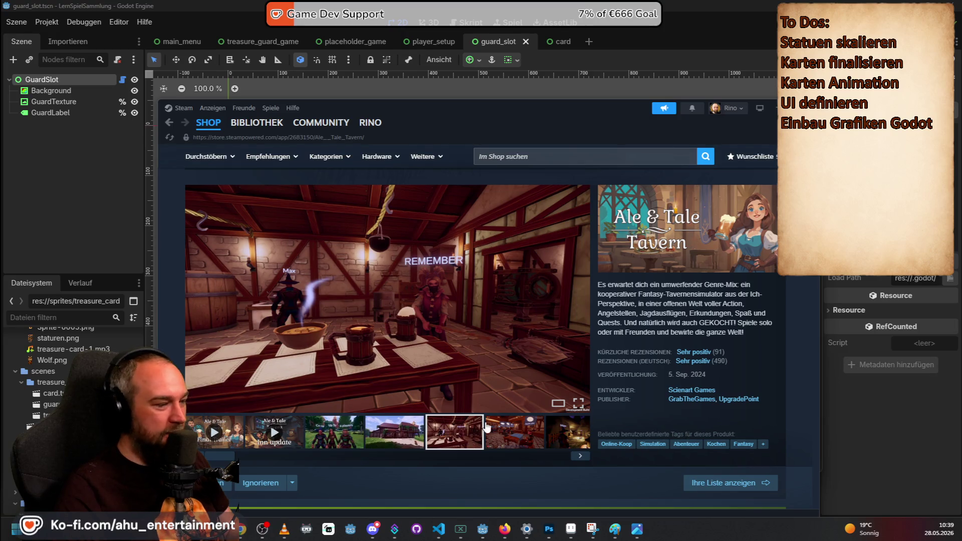
click(523, 441)
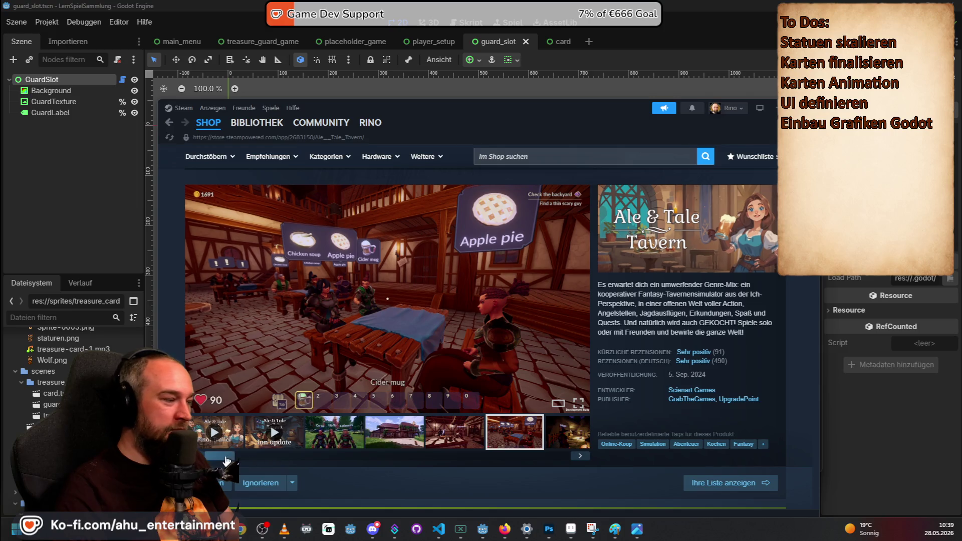
drag(226, 460, 419, 458)
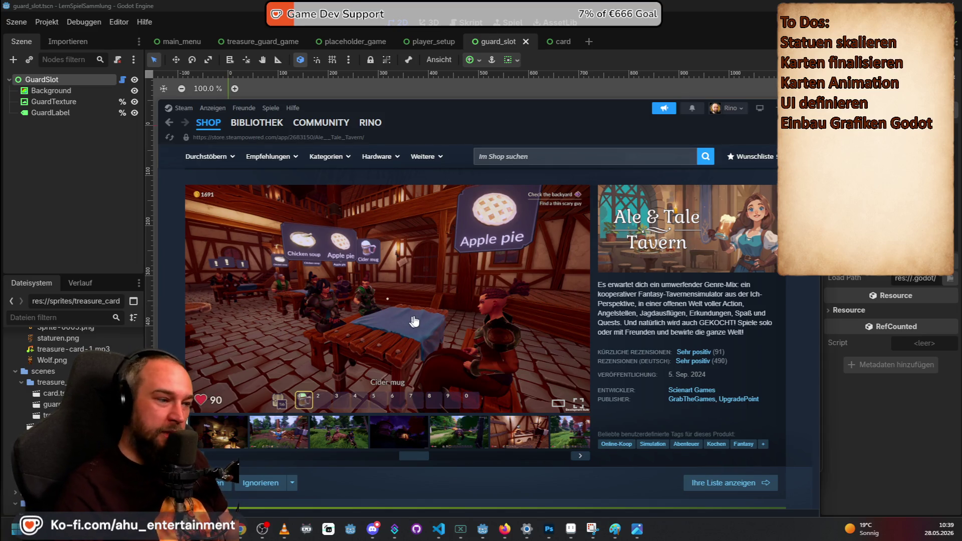
click(462, 436)
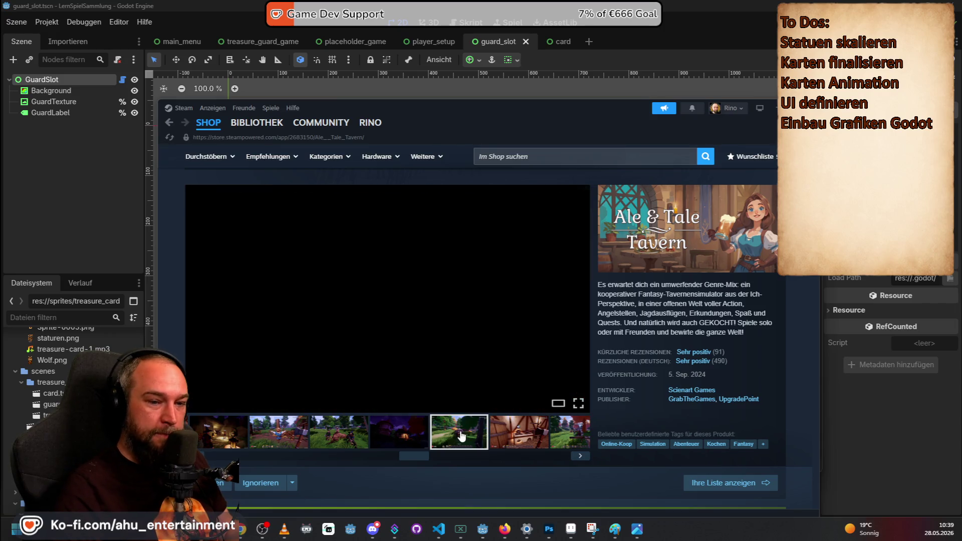
click(451, 5)
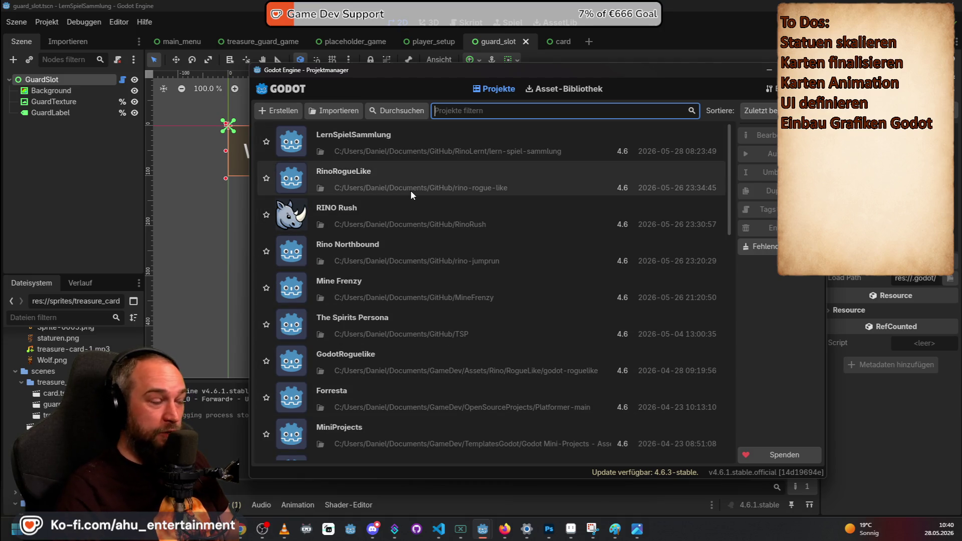
- Pause the Steam store page trailer and return to the Godot editor
double_click(413, 281)
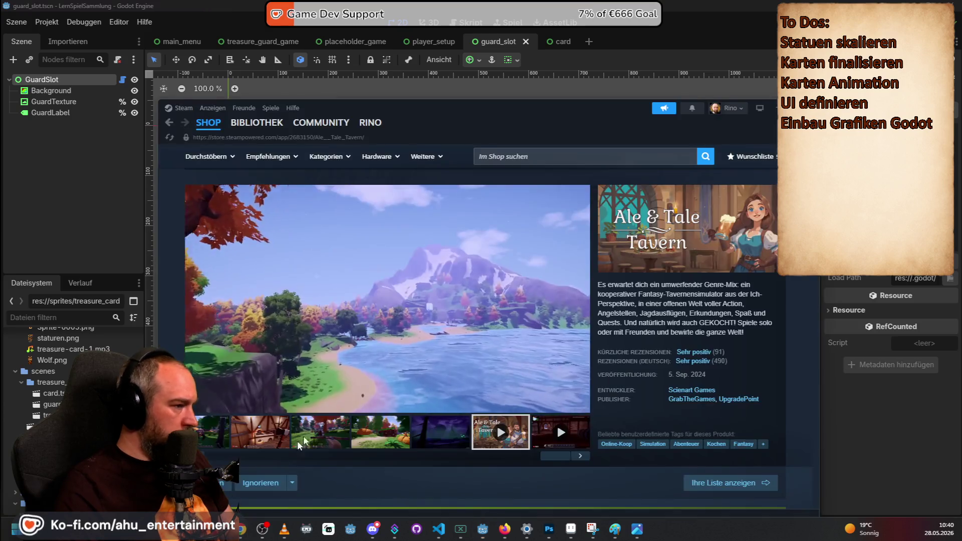
click(526, 381)
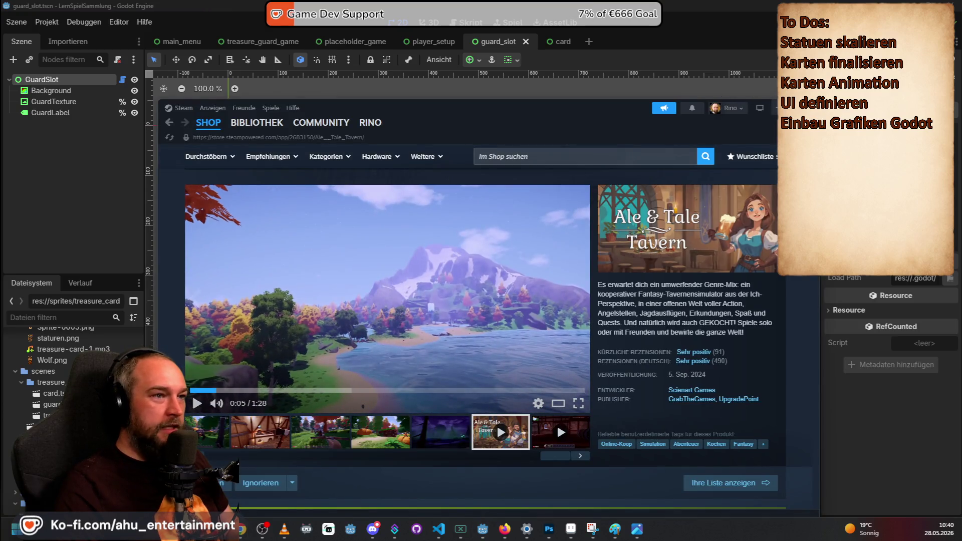
key(alt+Tab)
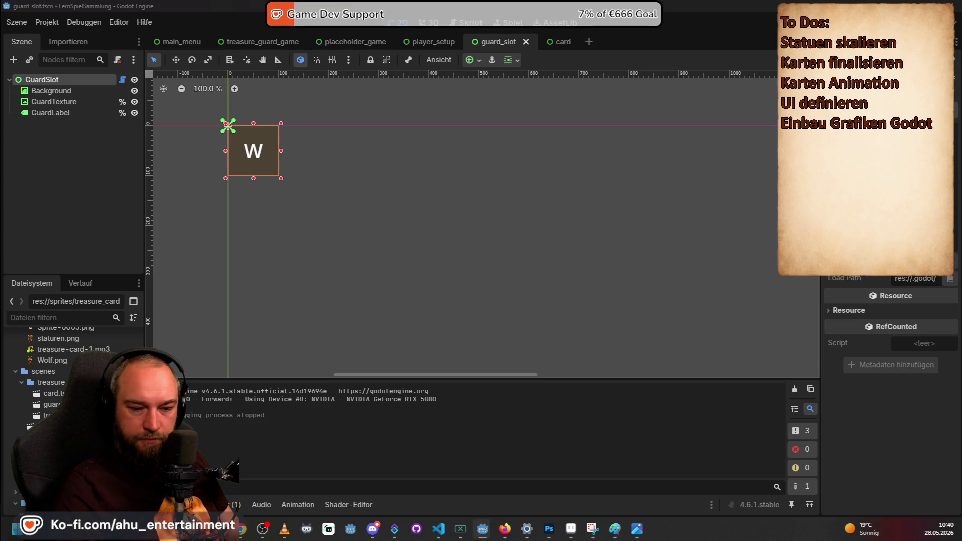
- In File Explorer, go up to lern-spiel-sammlung and into its sprites folder
key(alt+Tab)
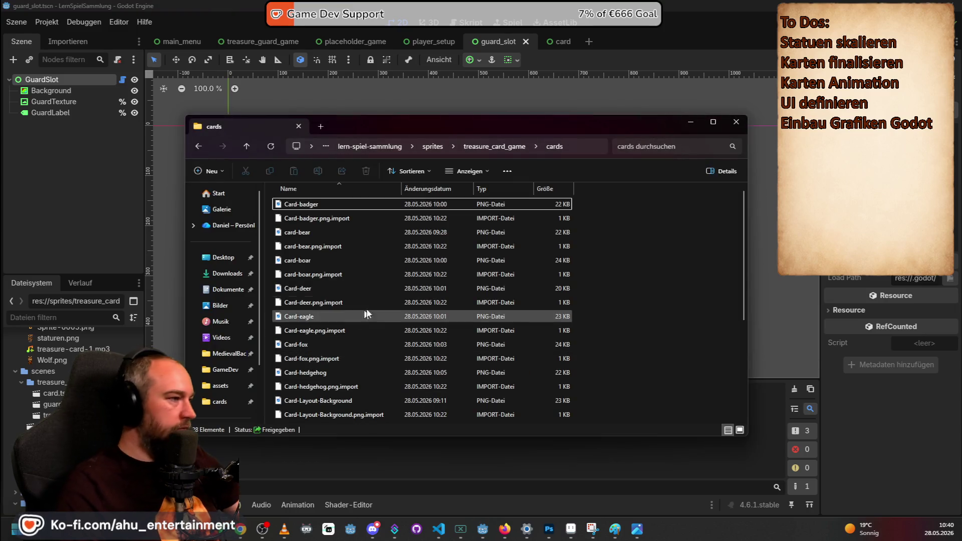
click(429, 145)
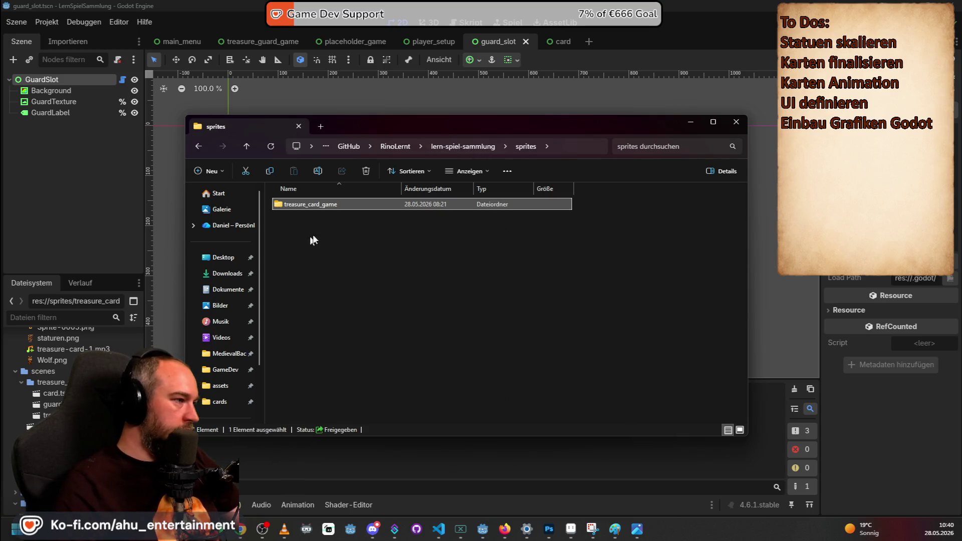
click(449, 148)
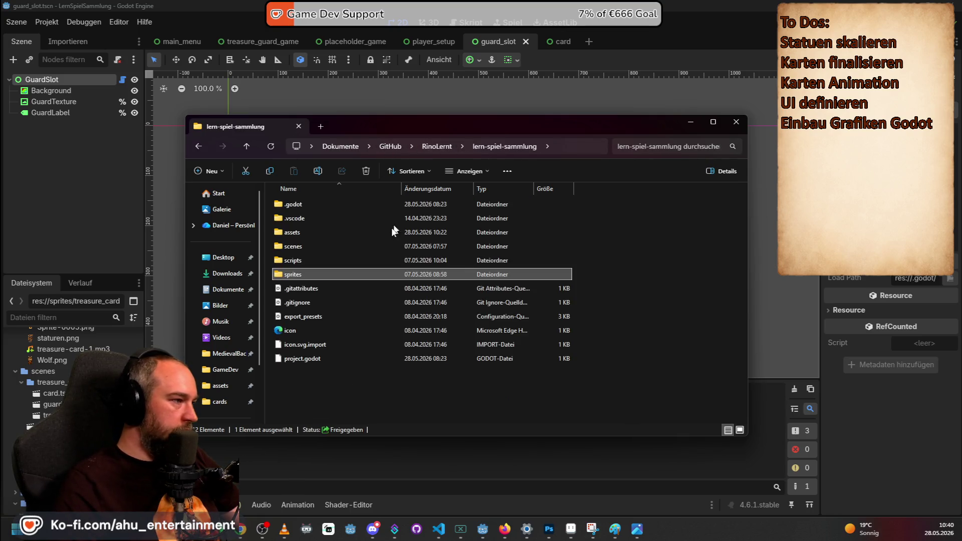
double_click(327, 273)
click(438, 529)
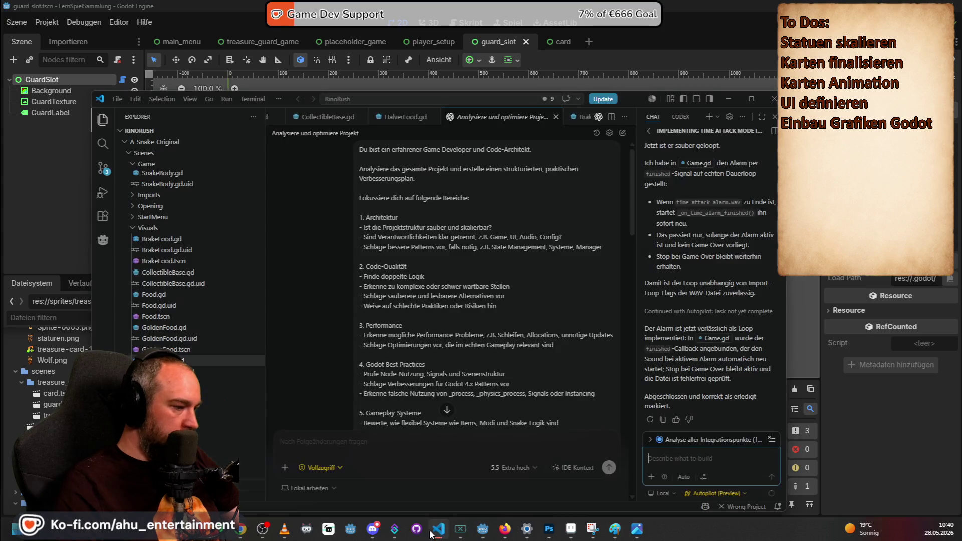
- Pull the latest changes into the RinoRush repository from Source Control, then return to Godot
click(102, 169)
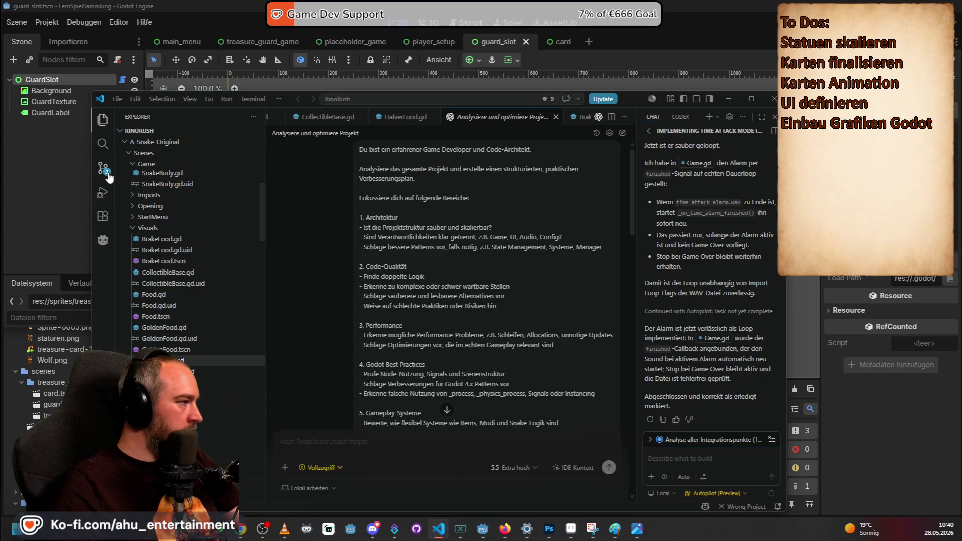
click(254, 142)
click(274, 156)
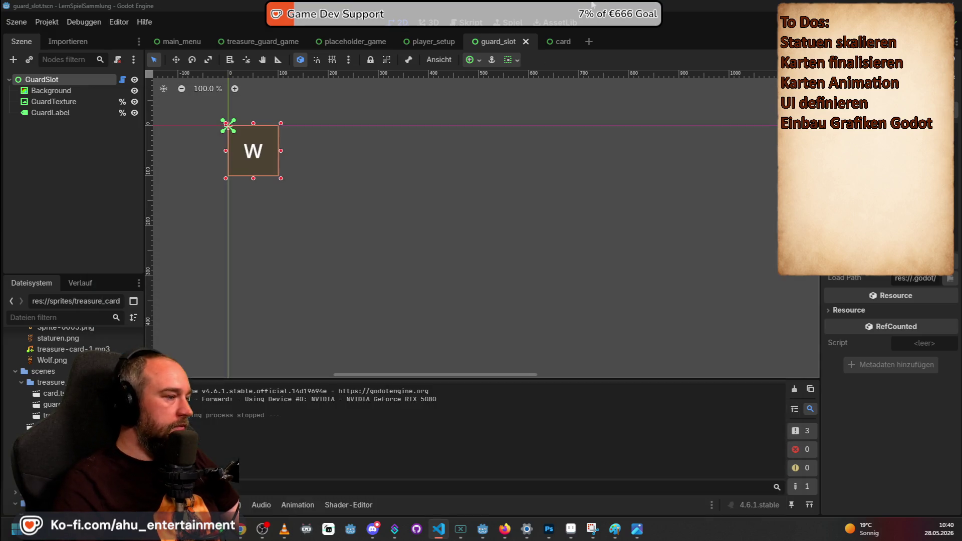
click(577, 4)
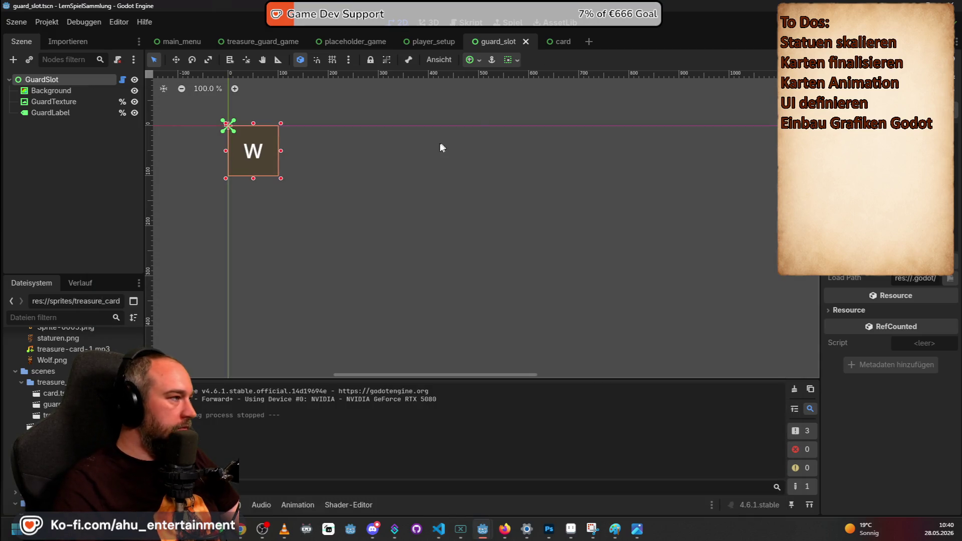
- Filter the FileSystem dock for 'test', clear it, retype 'te', then switch to VS Code
click(60, 318)
text(test)
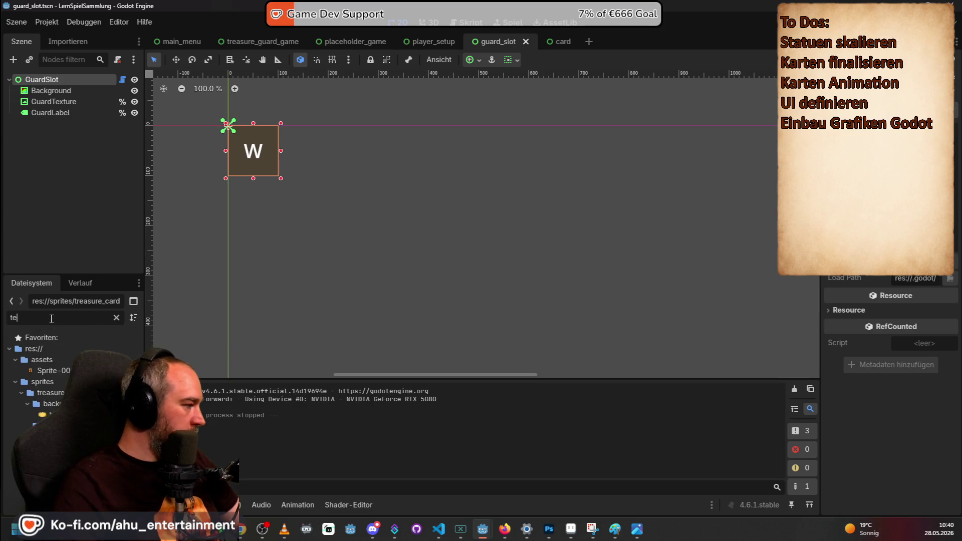
click(117, 317)
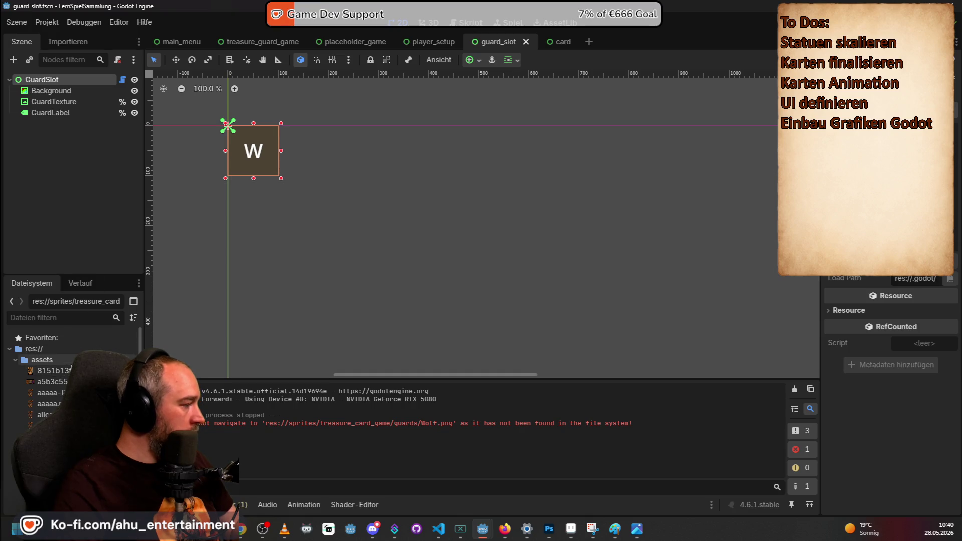
click(52, 318)
text(te)
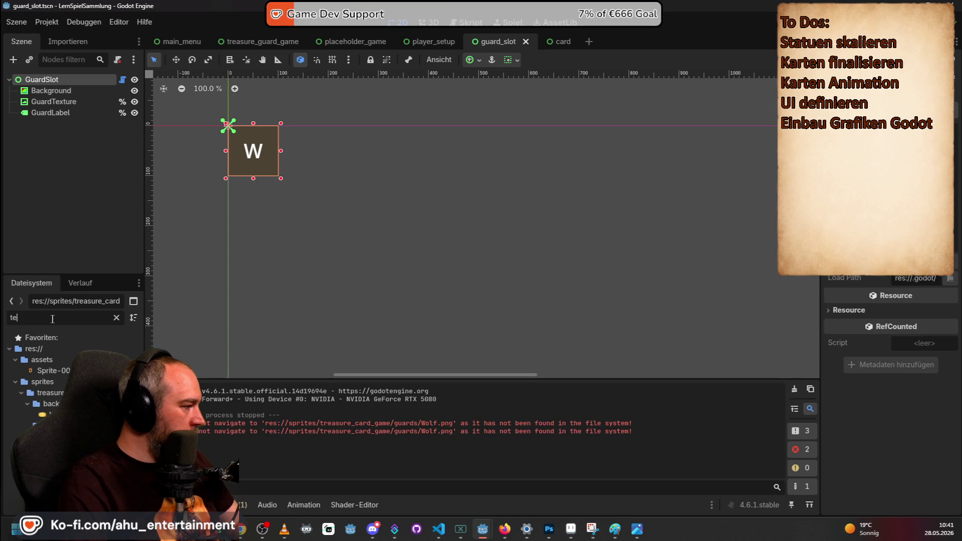
key(alt+Tab)
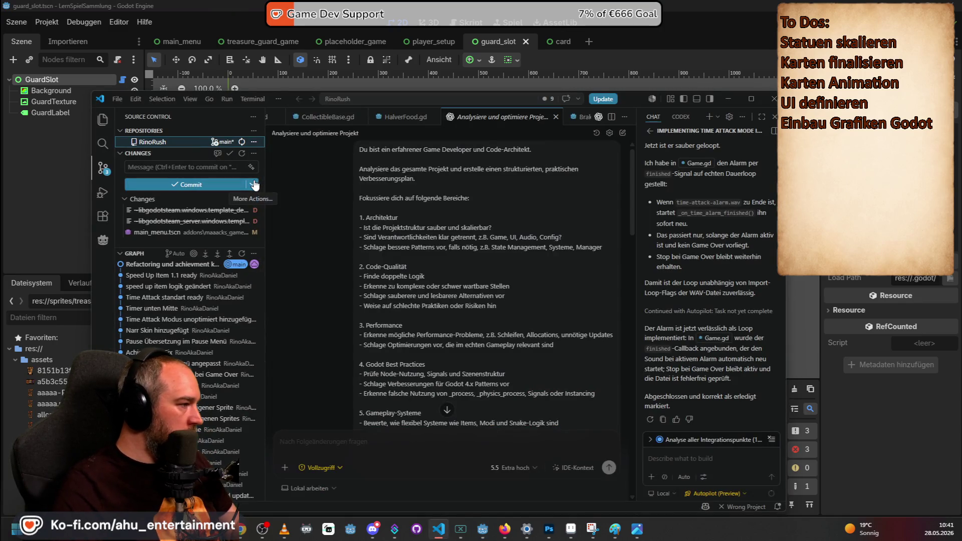
- Open the RinoLernt/lern-spiel-sammlung folder as the VS Code workspace
click(118, 98)
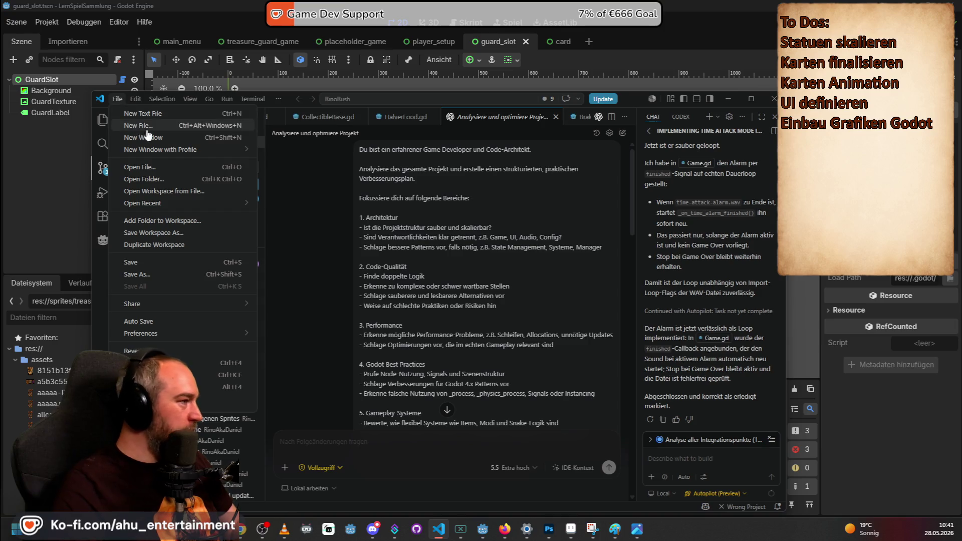
click(150, 179)
double_click(224, 284)
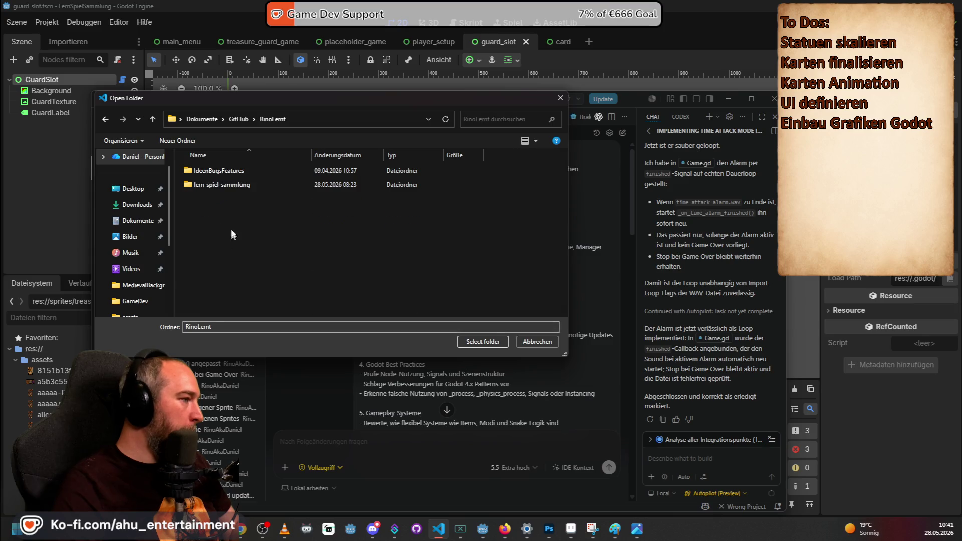
double_click(218, 185)
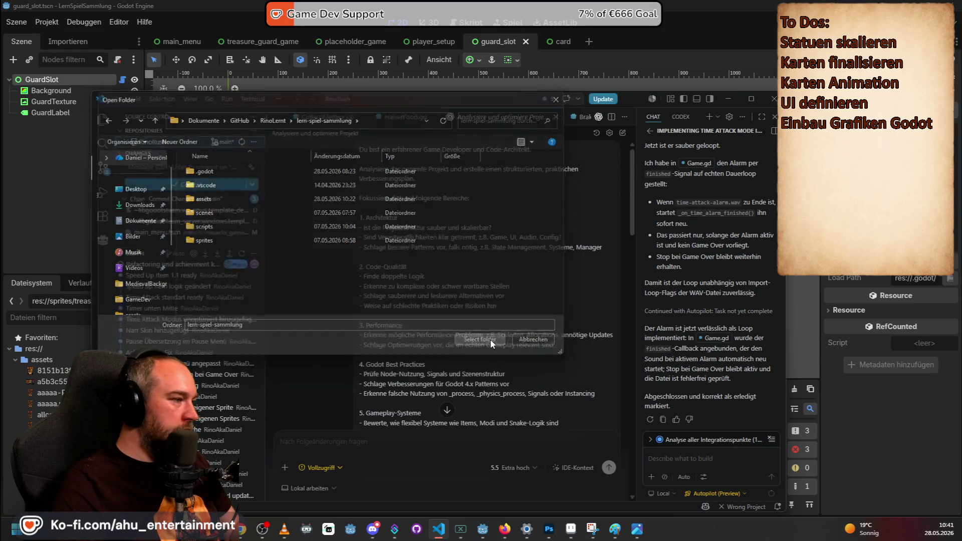
click(491, 341)
- In Source Control, attempt a branch checkout and dismiss the resulting error
click(103, 167)
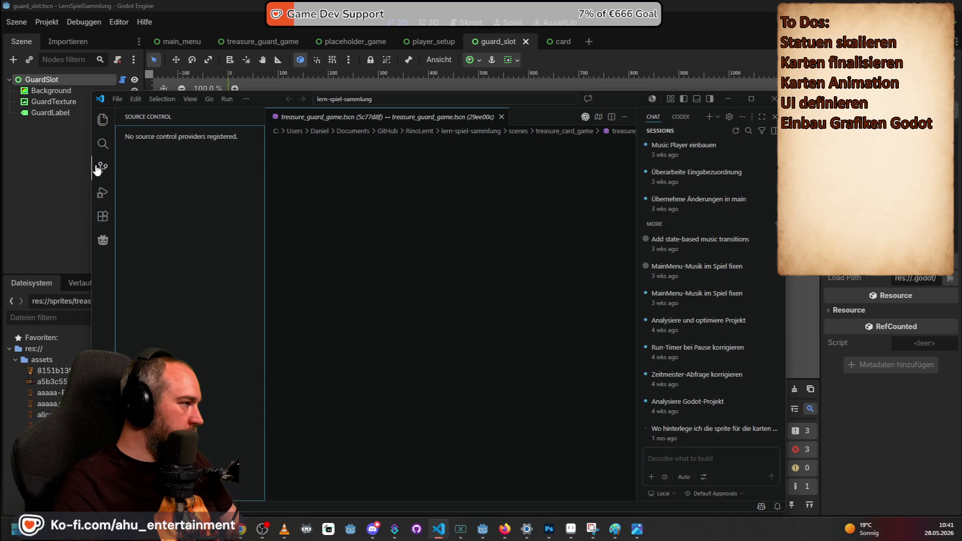
click(254, 142)
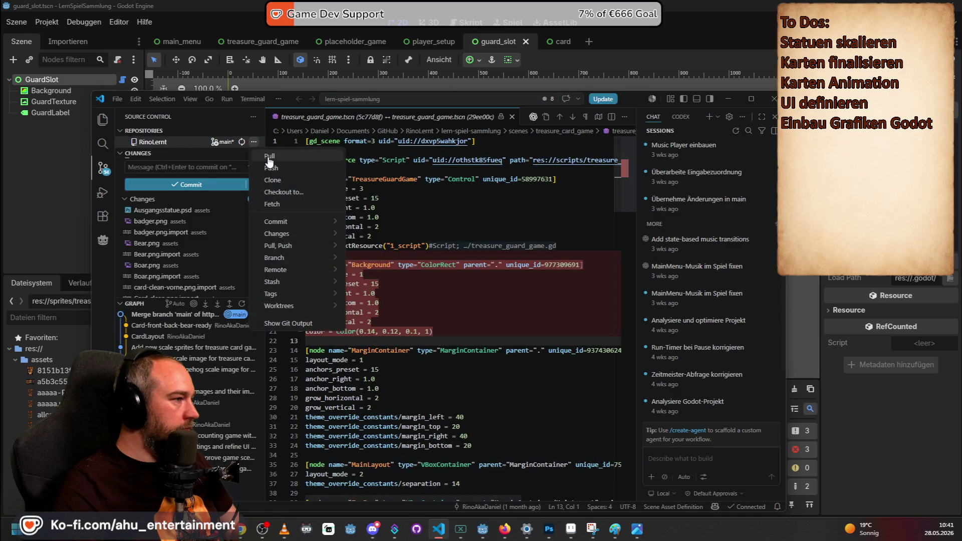
click(459, 220)
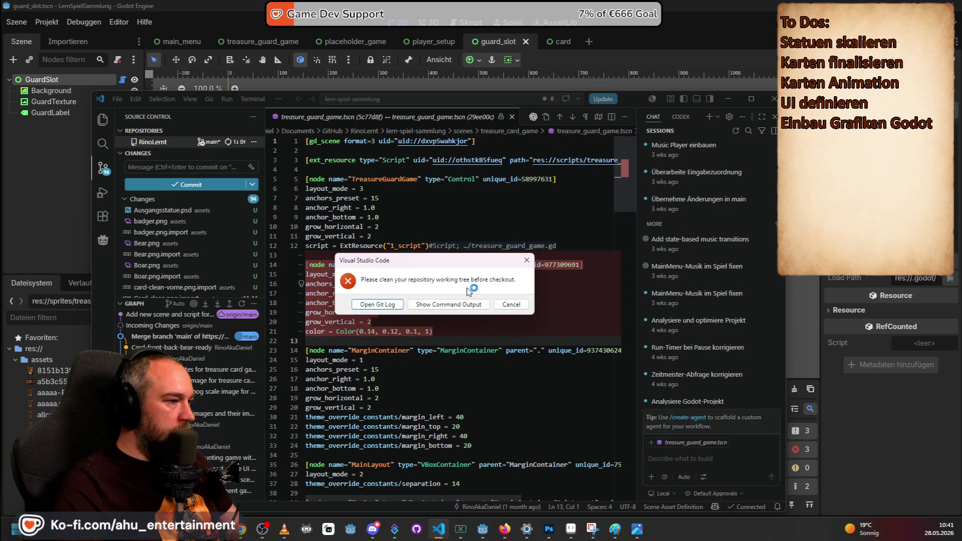
click(527, 261)
scroll(178, 236, down, 4)
scroll(178, 236, up, 4)
- Commit all changes as 'Treasure Game Grafiken ready' and sync them with the remote
click(184, 167)
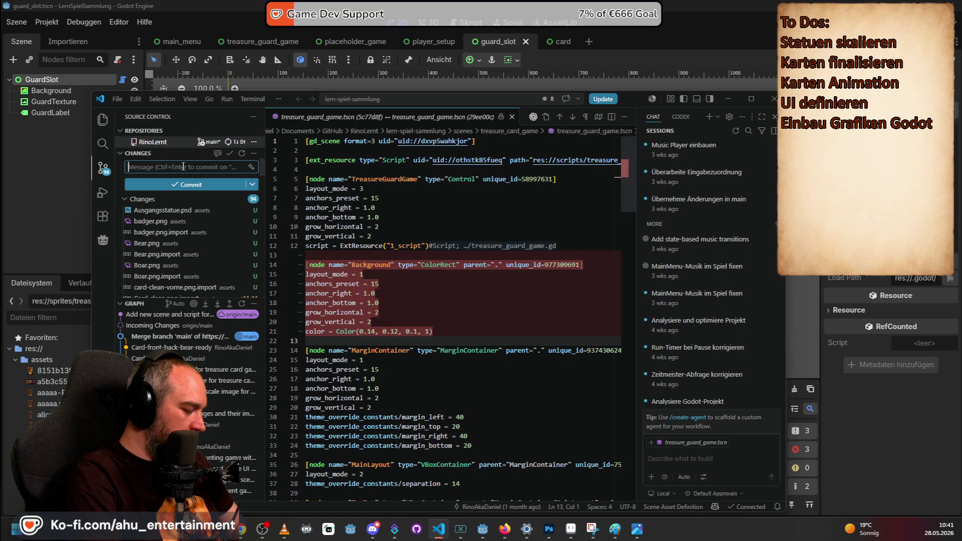
text(Tr)
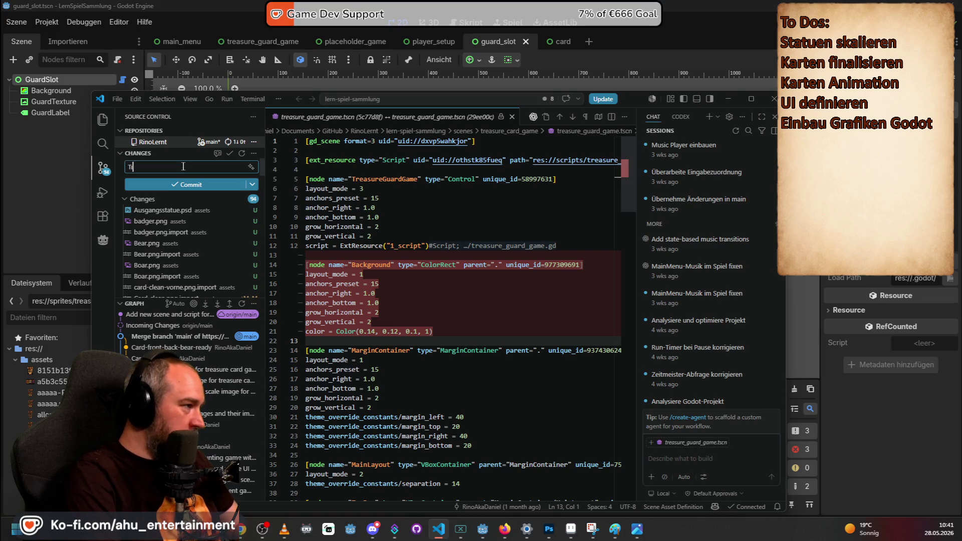
text(easure Game Graf)
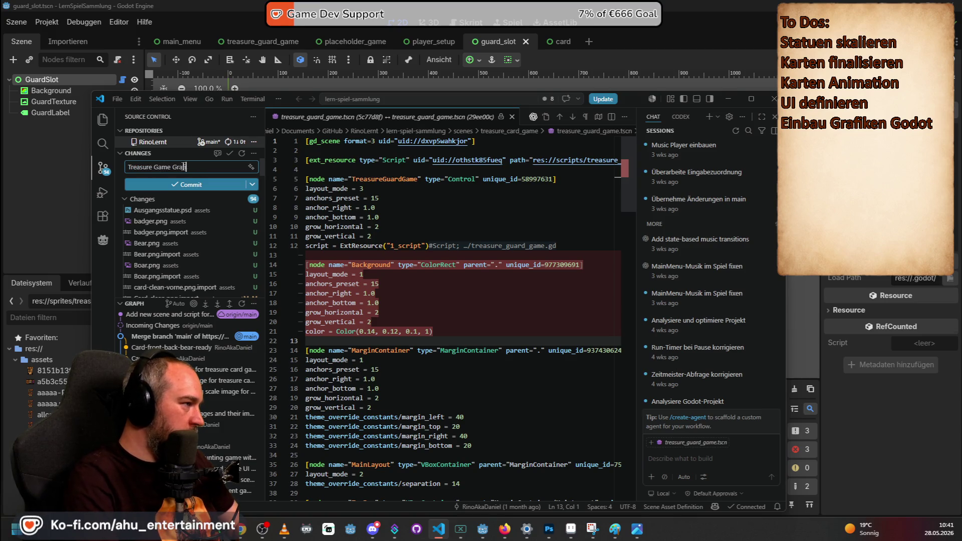
text(iken ready)
click(206, 186)
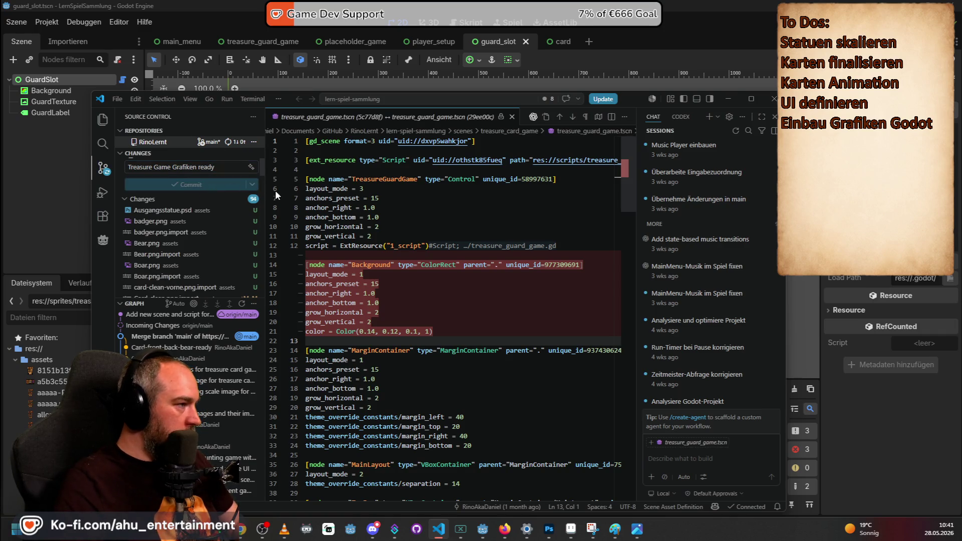
click(223, 186)
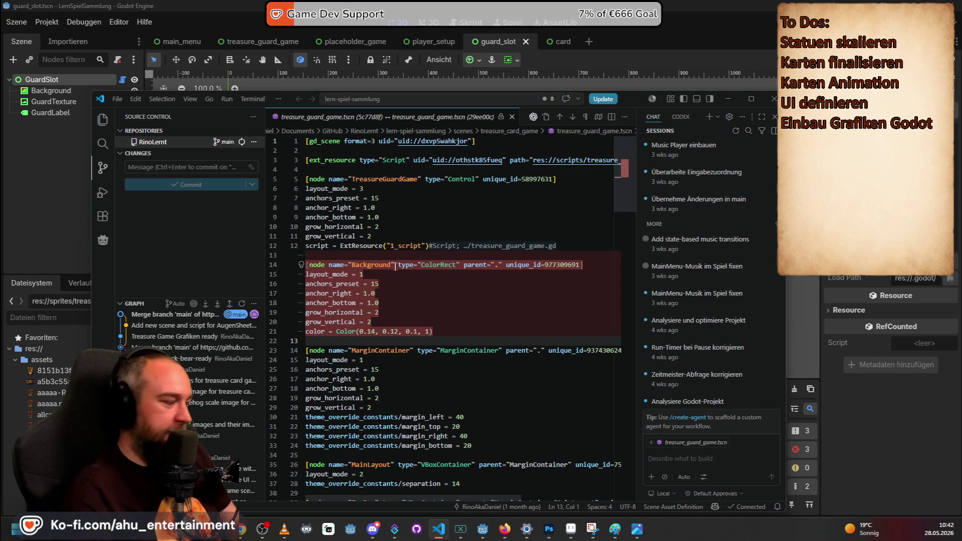
click(339, 4)
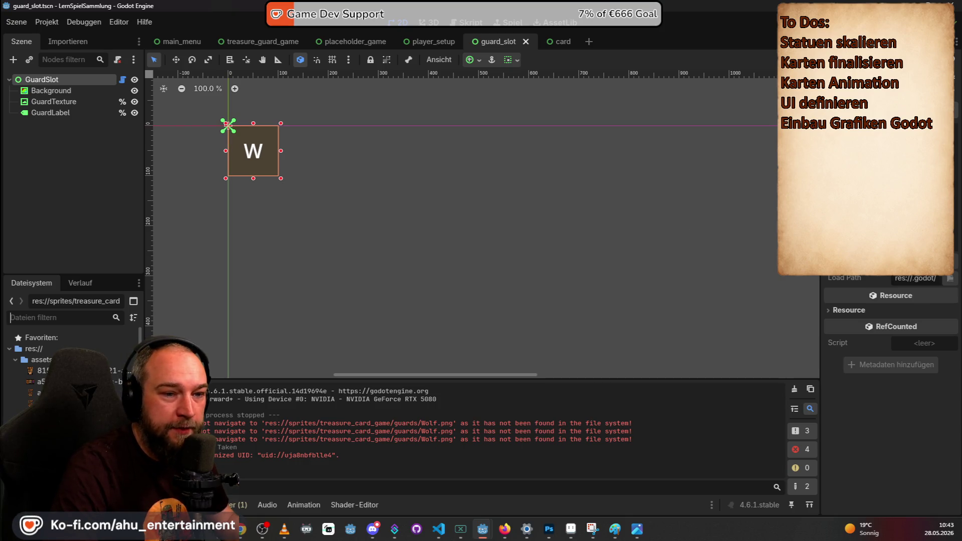
- Pan the canvas to centre the W guard slot and close the file window
scroll(351, 165, down, 1)
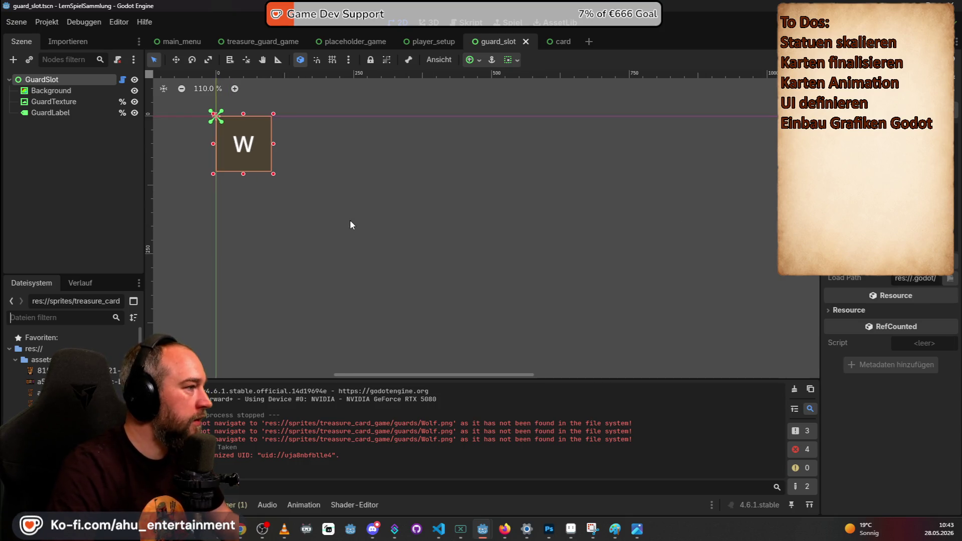
drag(336, 147, 434, 227)
scroll(298, 234, down, 1)
scroll(546, 254, down, 2)
scroll(522, 256, left, 2)
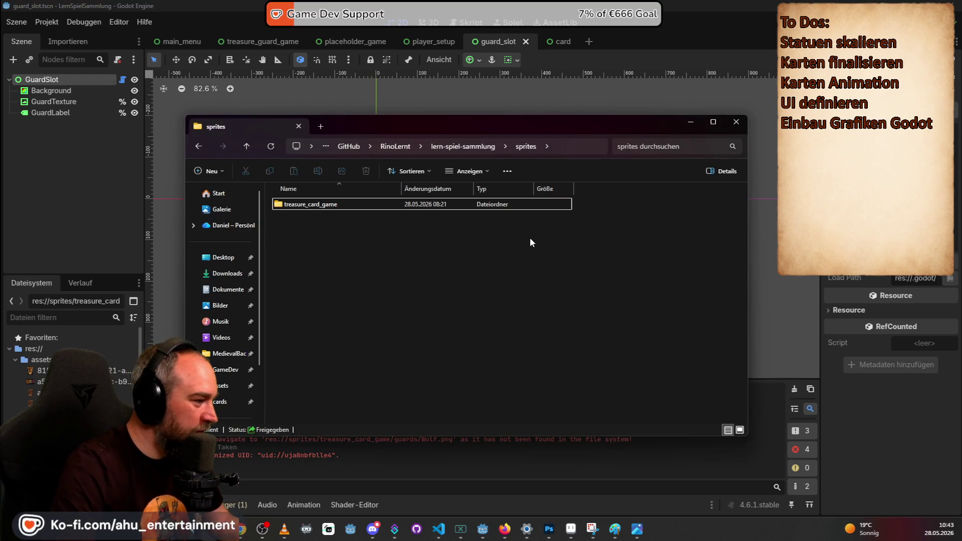
click(646, 59)
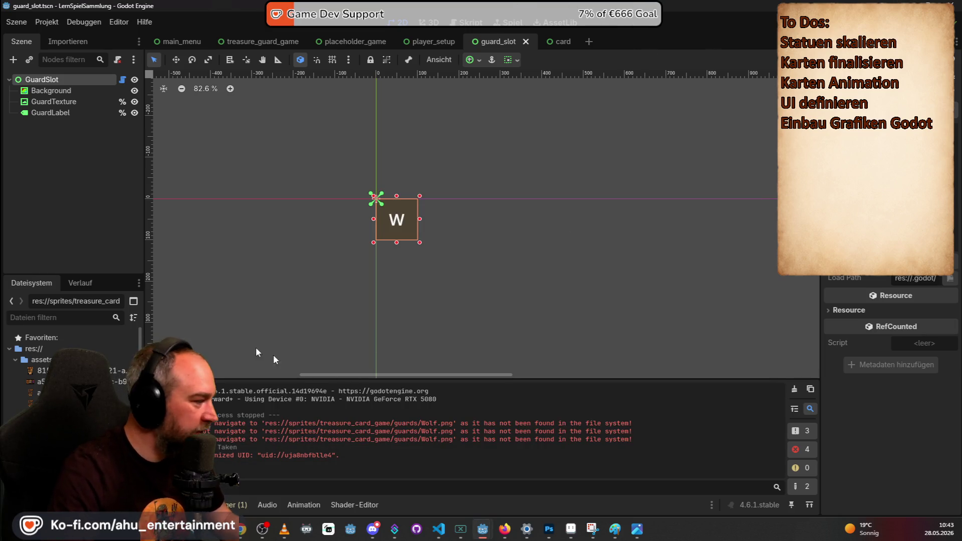
- Filter the FileSystem for 'test' and open the augen_sheet_test scene
click(49, 317)
text(test)
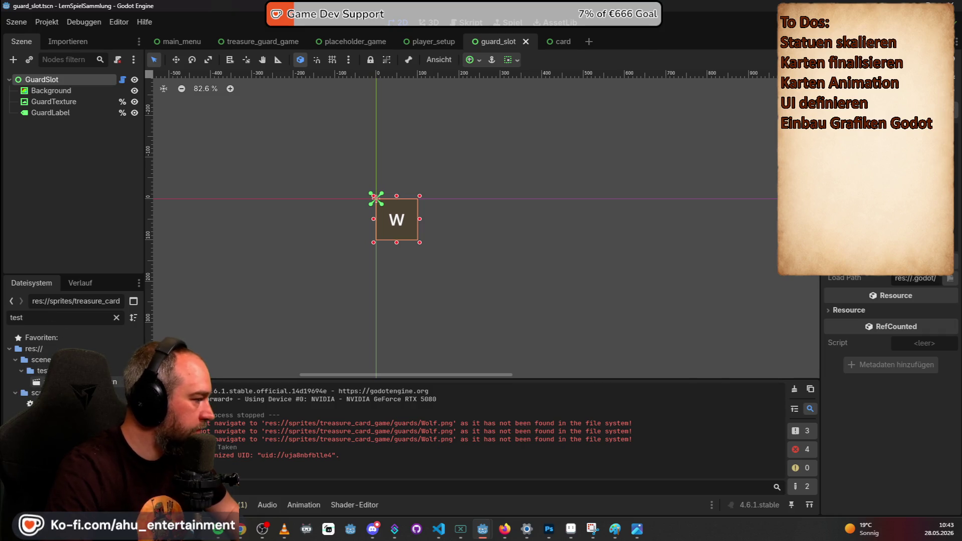
double_click(55, 382)
scroll(664, 273, down, 4)
- Zoom in on the statue, toggle AnimatedSprite2D visibility off and on, then switch to main_menu
drag(663, 273, 438, 135)
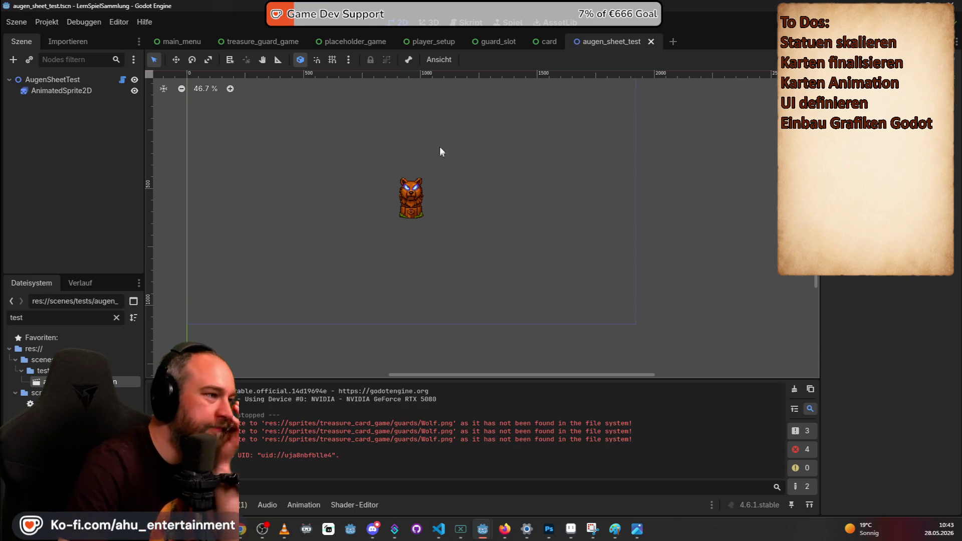
scroll(427, 200, up, 10)
scroll(427, 230, up, 4)
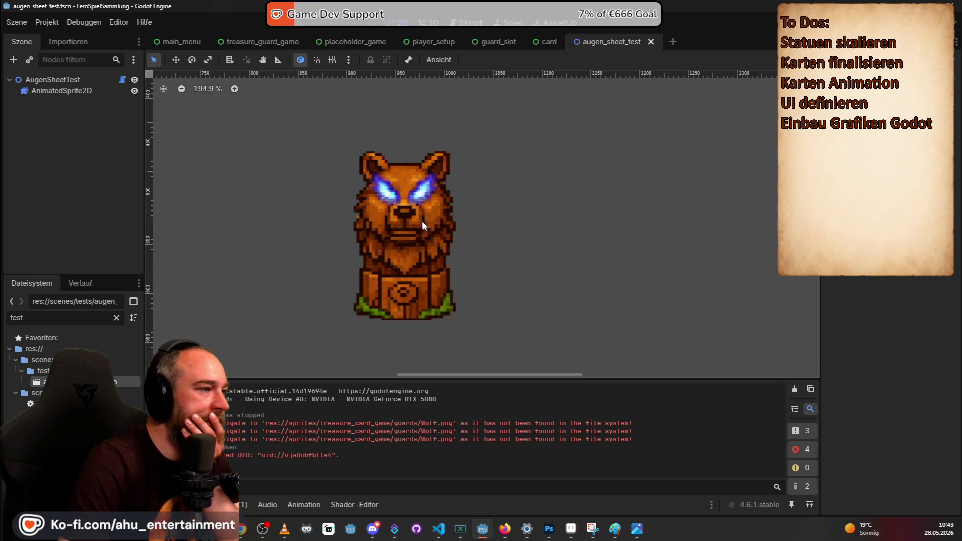
scroll(469, 200, down, 4)
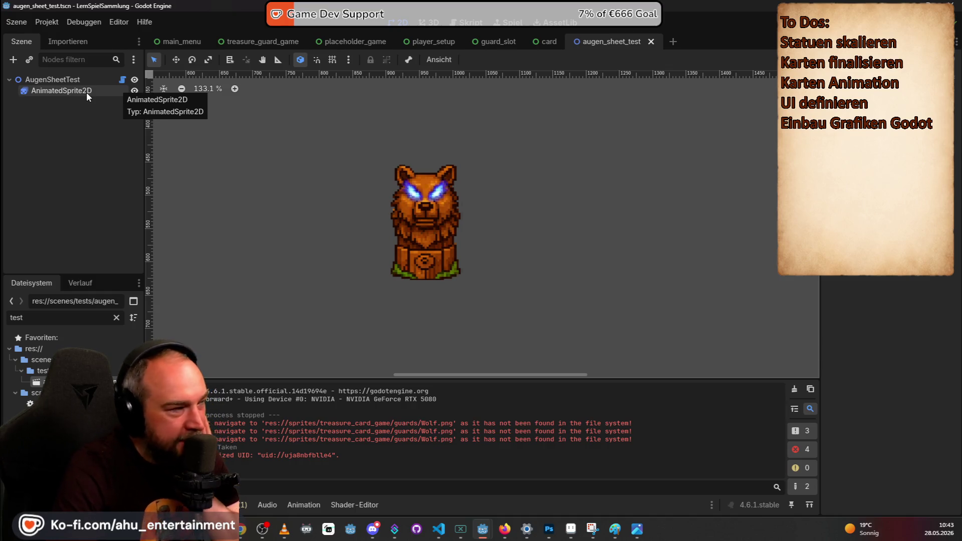
click(134, 90)
click(134, 91)
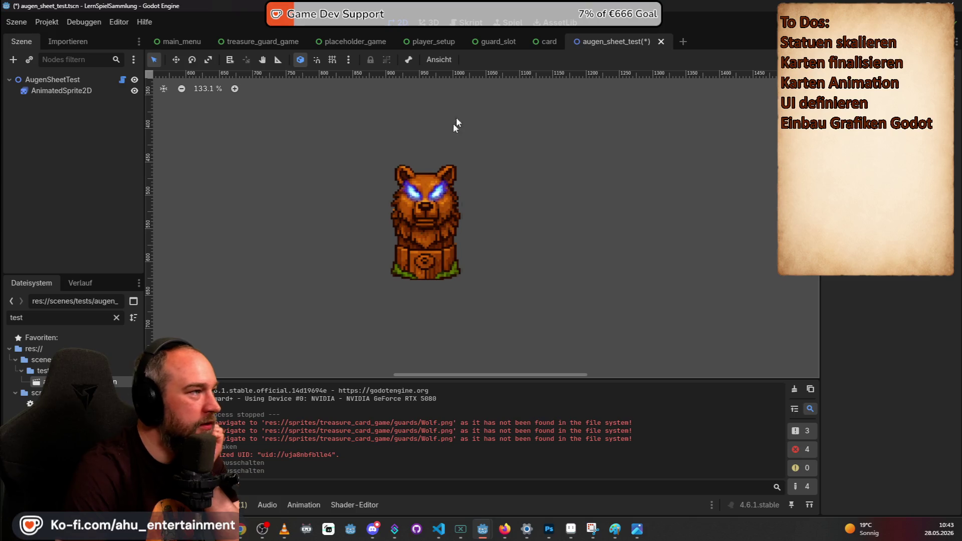
click(249, 41)
click(171, 39)
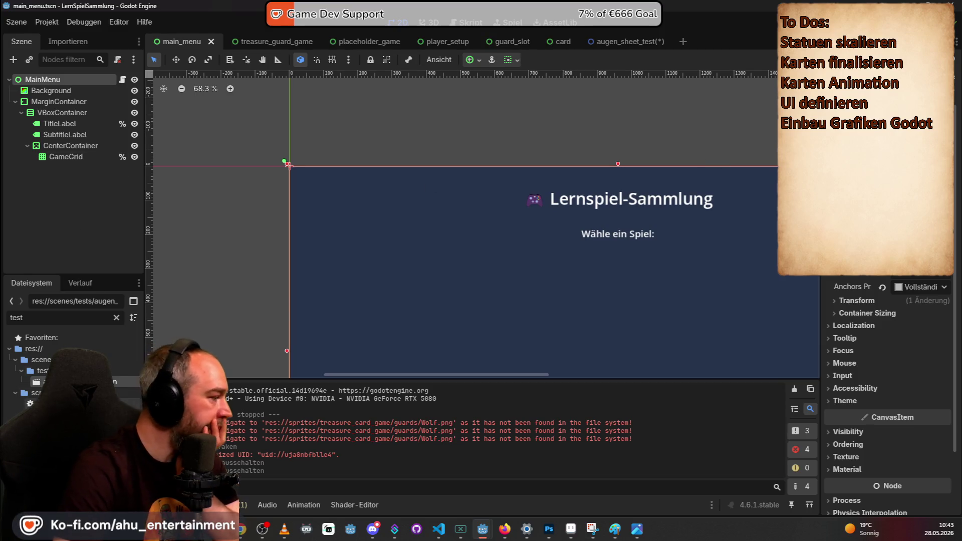
- Open the treasure_card_game > guards folder in File Explorer
mouse_move(274, 529)
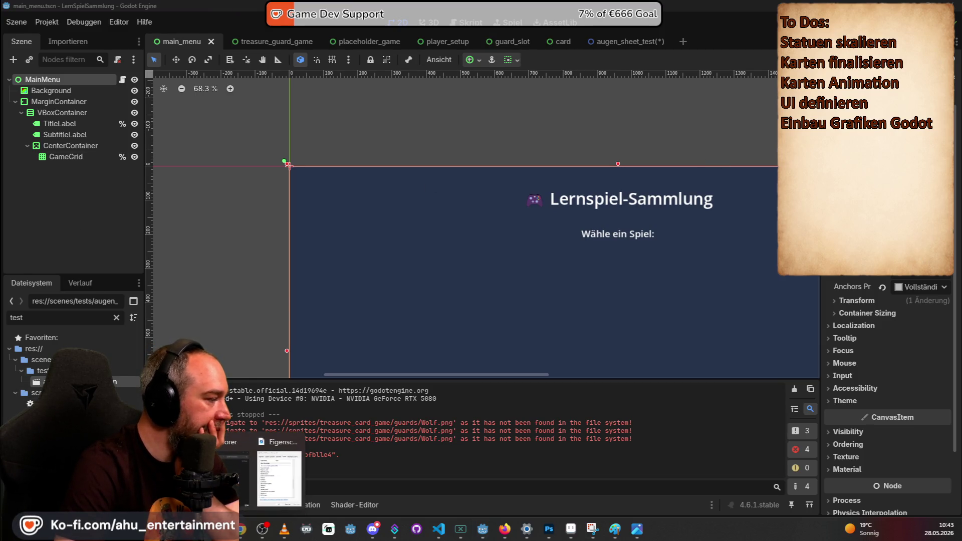
click(274, 476)
double_click(319, 204)
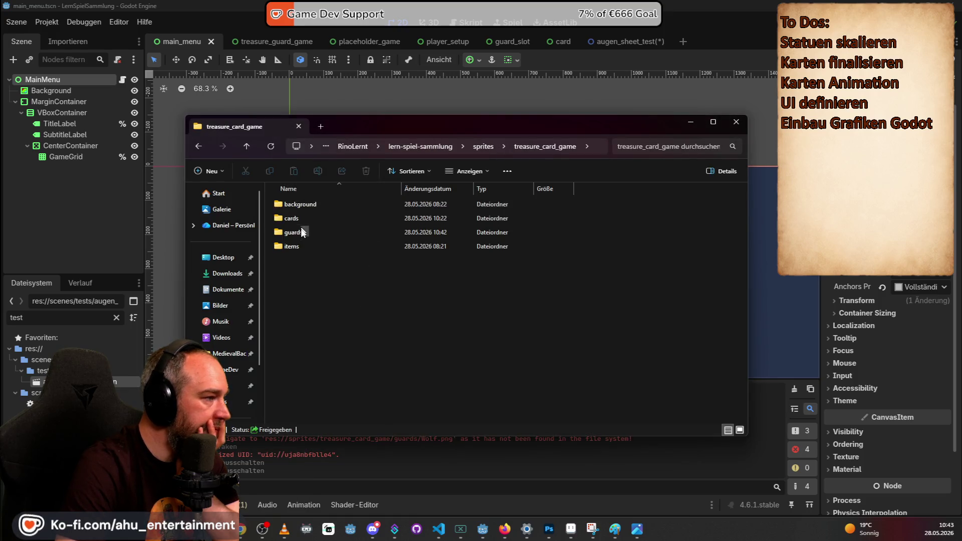
double_click(303, 231)
- Preview augen1-Sheet-export.png and badger_scale.png, then close the image viewer
double_click(320, 205)
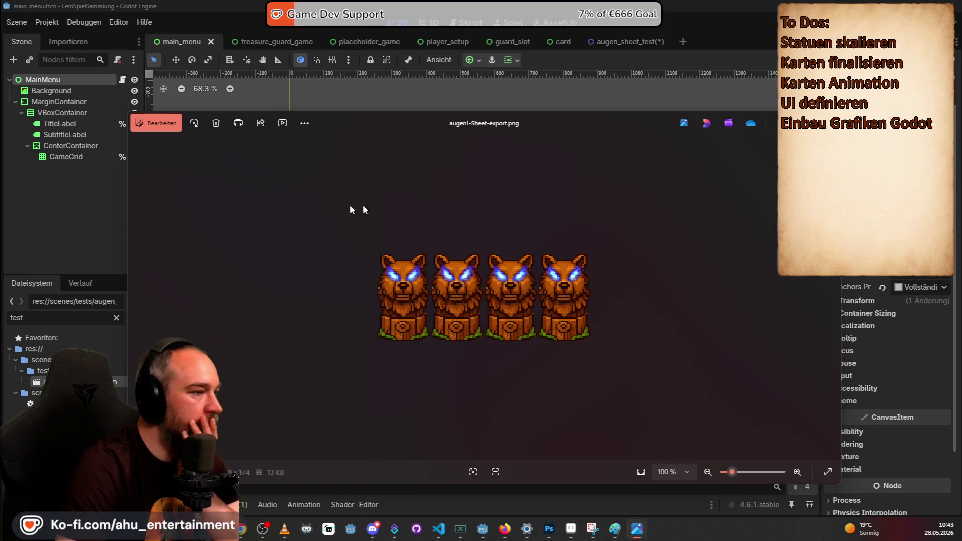
key(alt+Tab)
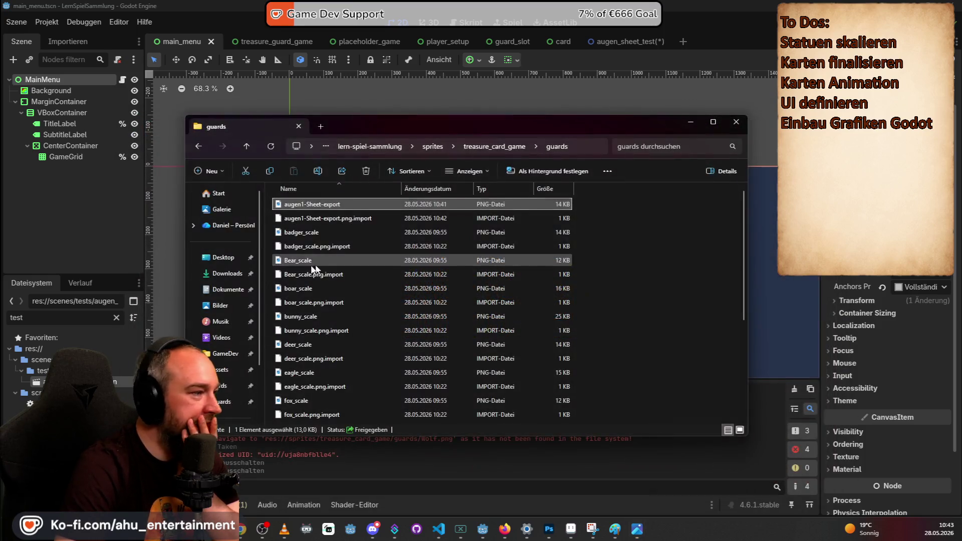
double_click(311, 231)
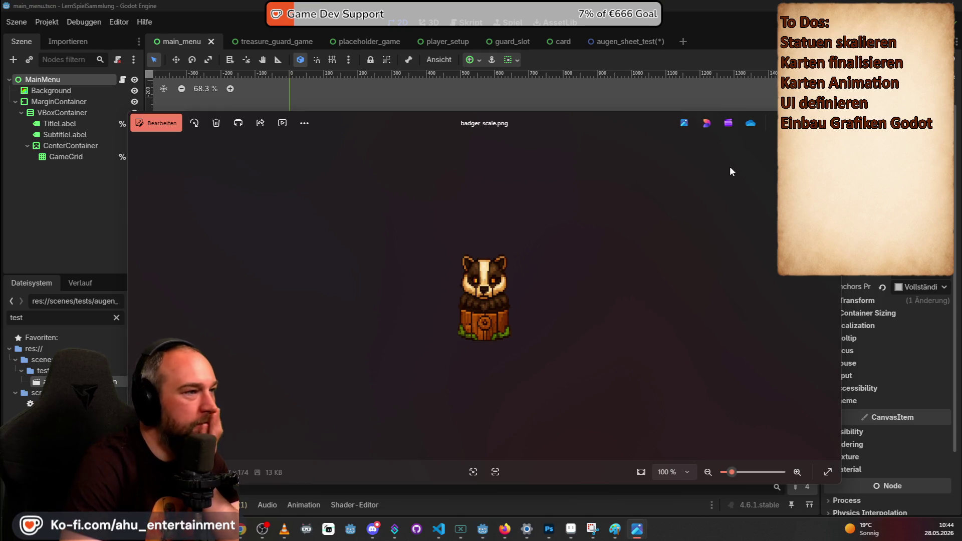
click(809, 120)
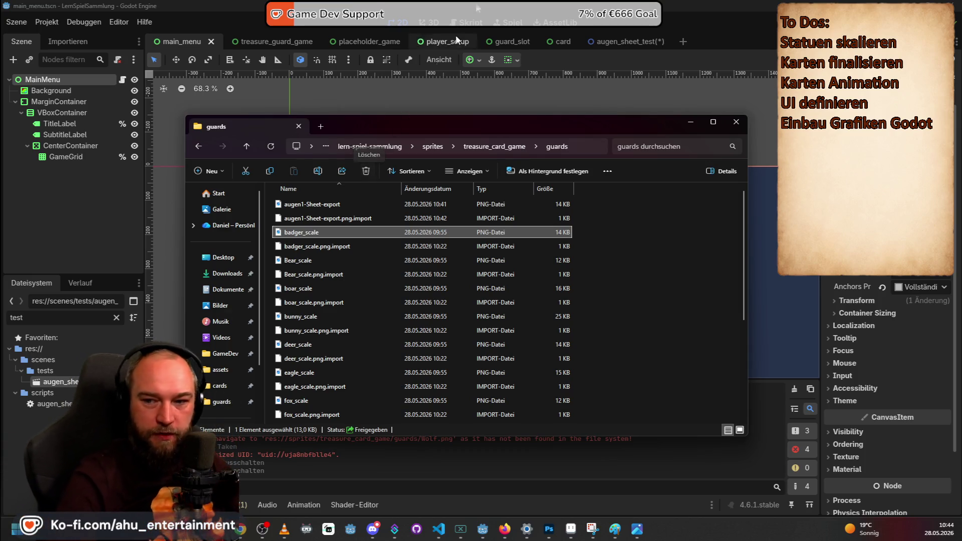
- Bring Godot forward, zoom out the canvas, and launch Notepad via a Start search for 'editor'
click(555, 5)
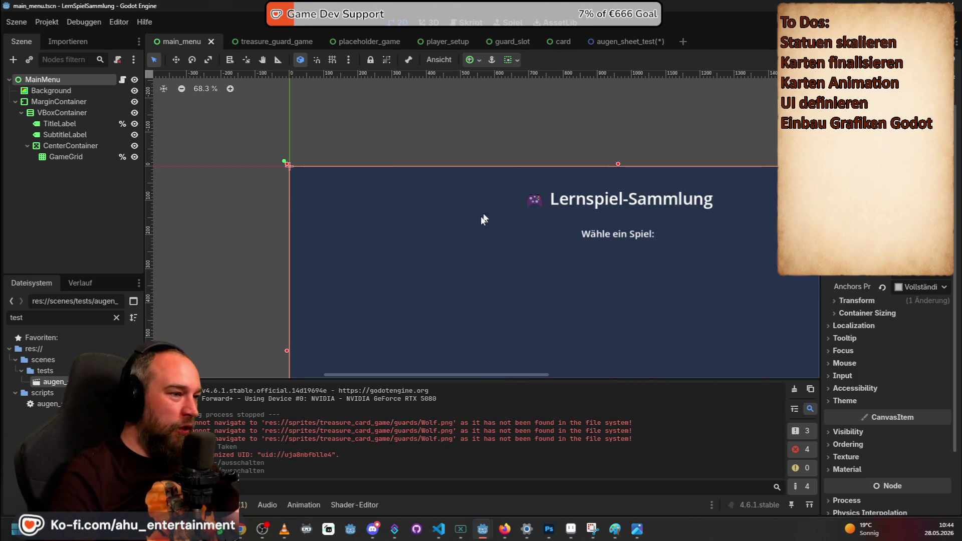
scroll(483, 219, down, 6)
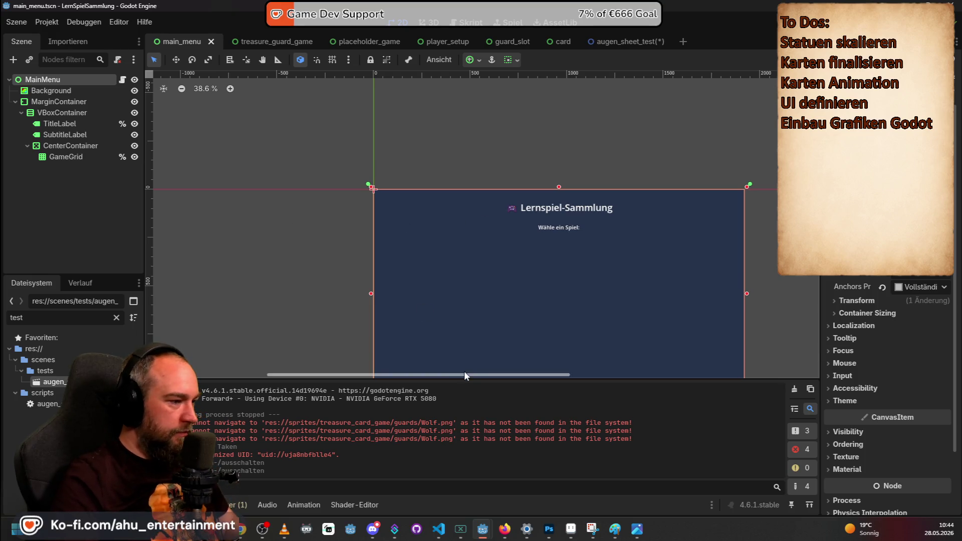
scroll(464, 371, down, 1)
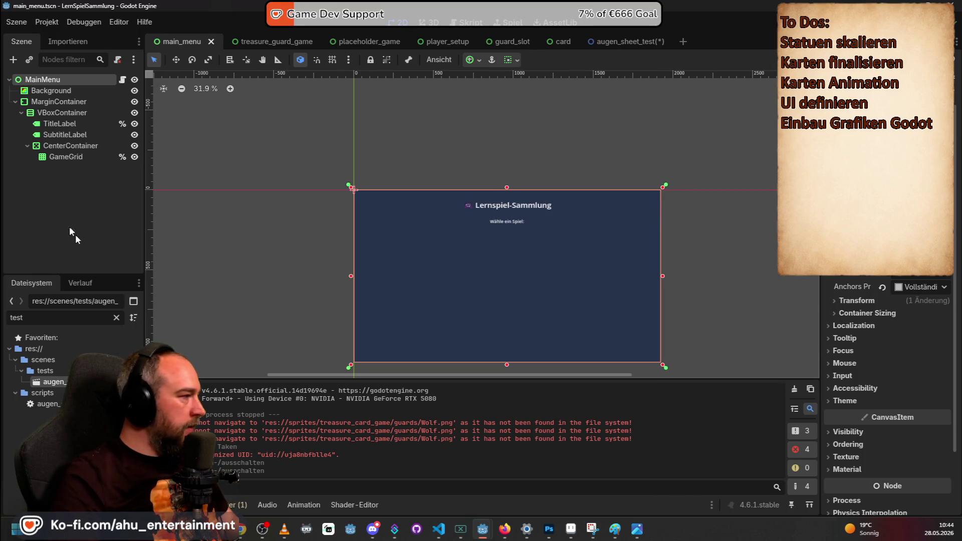
click(18, 534)
text(editor)
key(Escape)
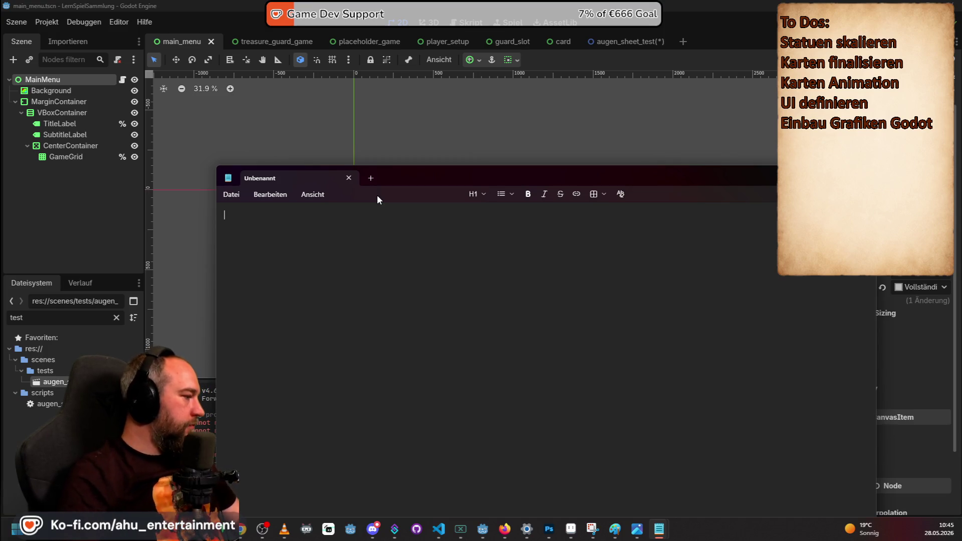
- Type 'Wir haben zusammen an dem Treasaure Guard Game in' into the empty Notepad document
text(wir )
text(ir haben zusammen an dem Treasa)
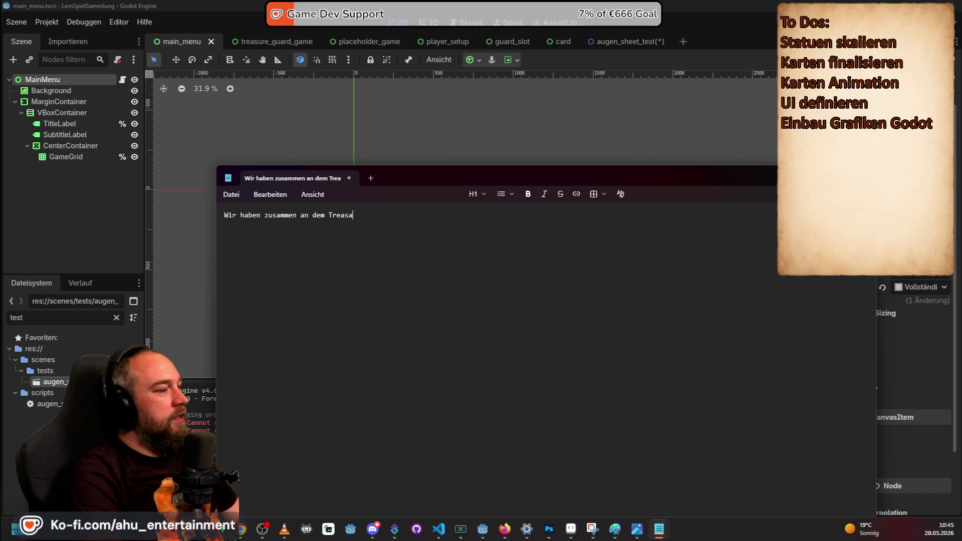
text(uard)
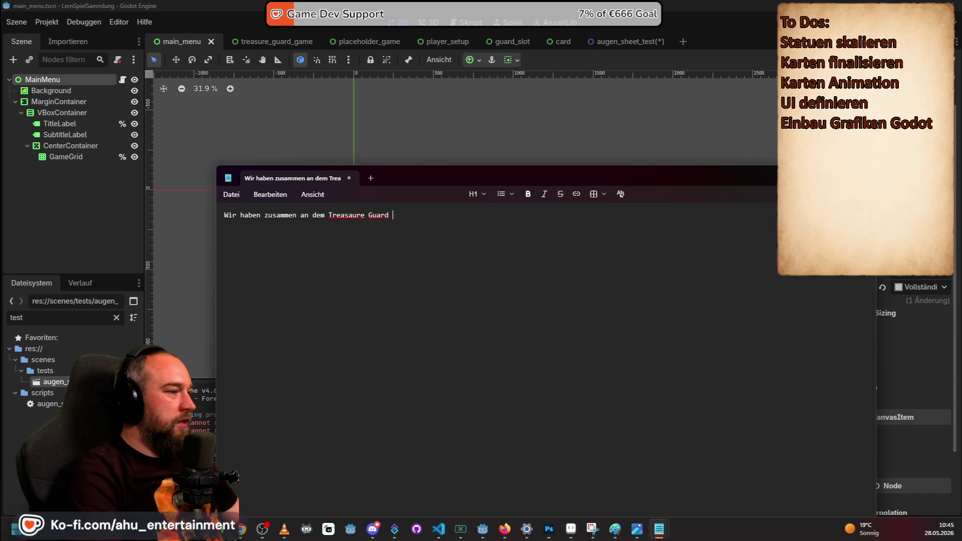
key(BackSpace)
key(BackSpace)
key(BackSpace)
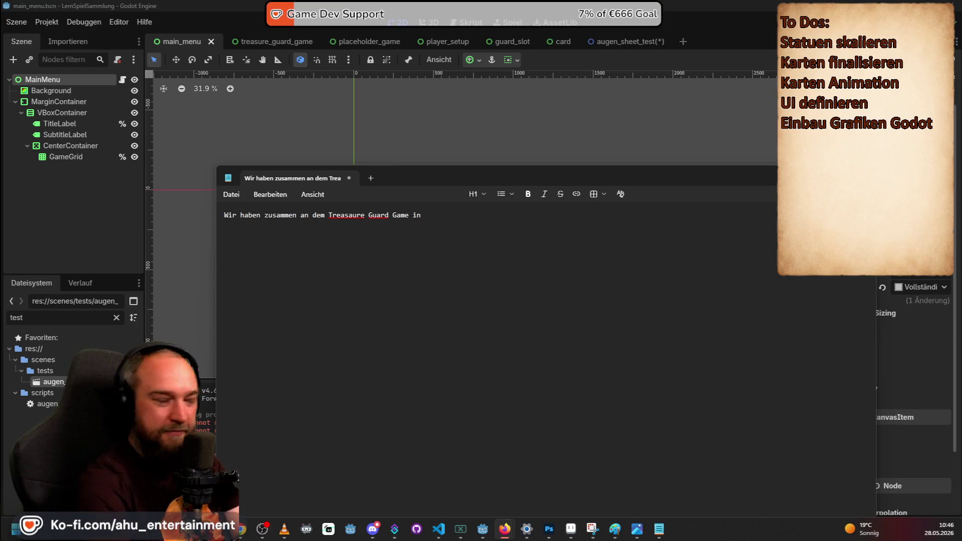
click(354, 222)
- Correct 'Treasaure' to 'Treasure' in the note and switch to the Twitch browser window
key(BackSpace)
key(BackSpace)
text(u)
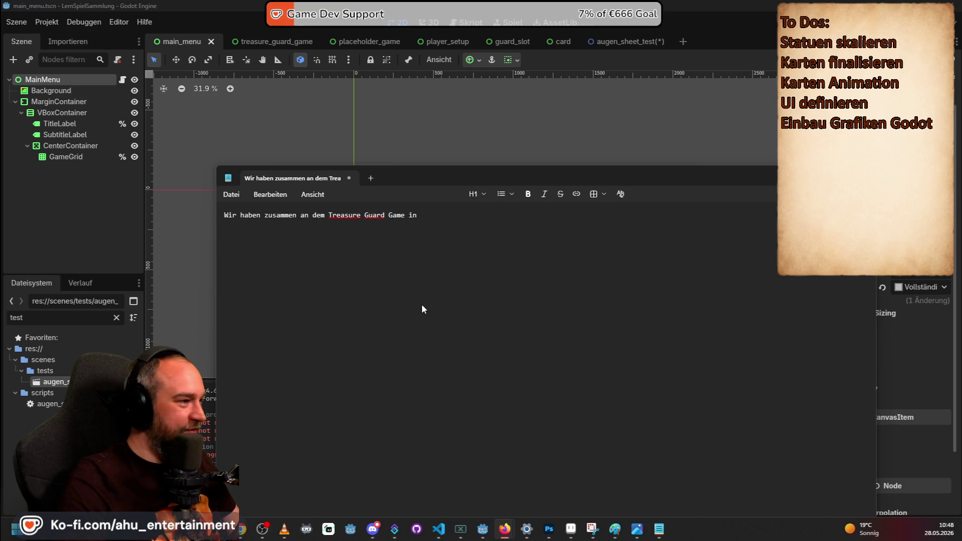
key(alt+Tab)
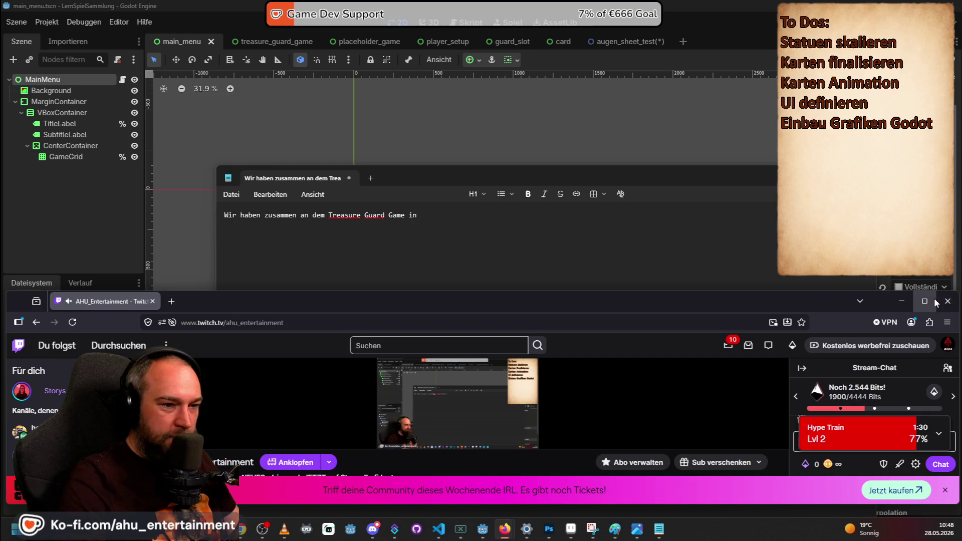
- Maximize the Twitch channel page and scroll to the subscription panel with its perks
click(935, 301)
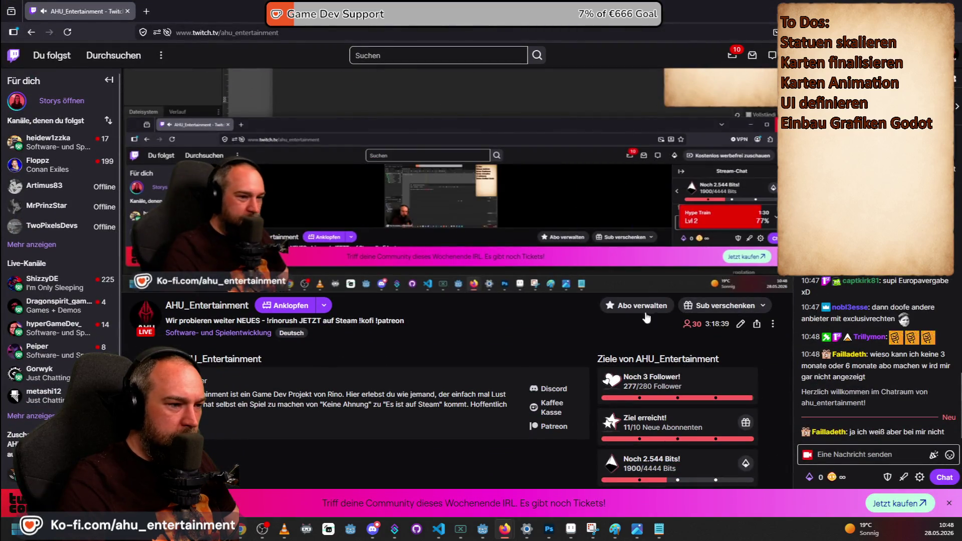
click(648, 309)
click(650, 308)
click(247, 32)
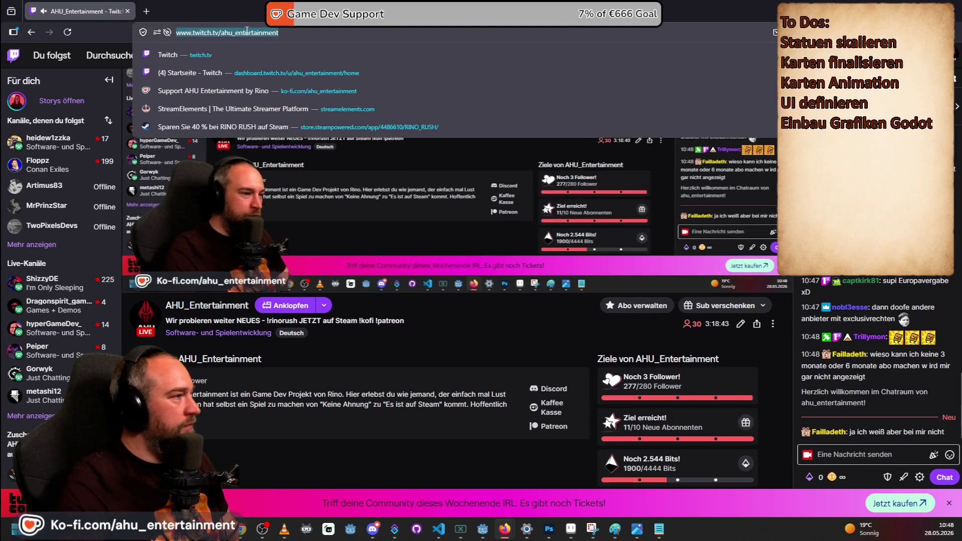
key(alt+Tab)
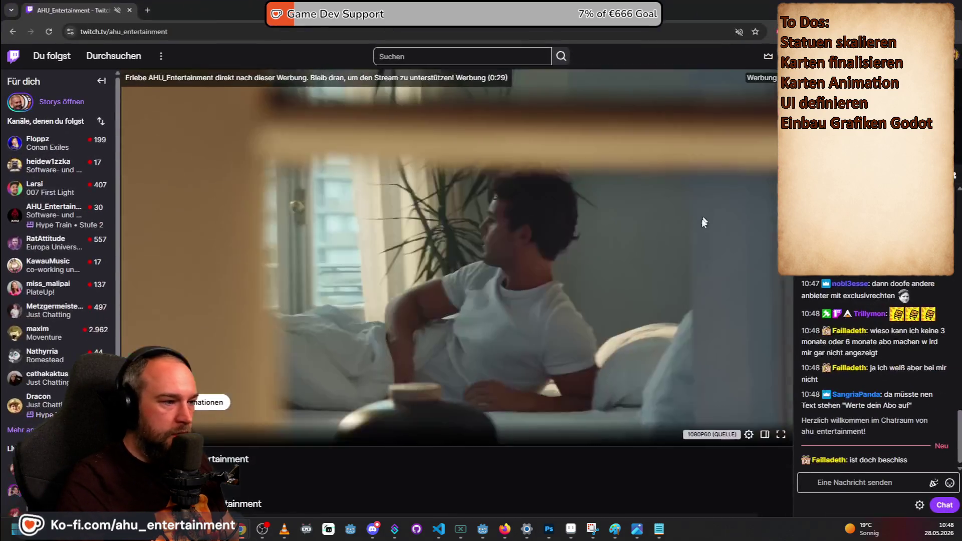
scroll(705, 222, down, 5)
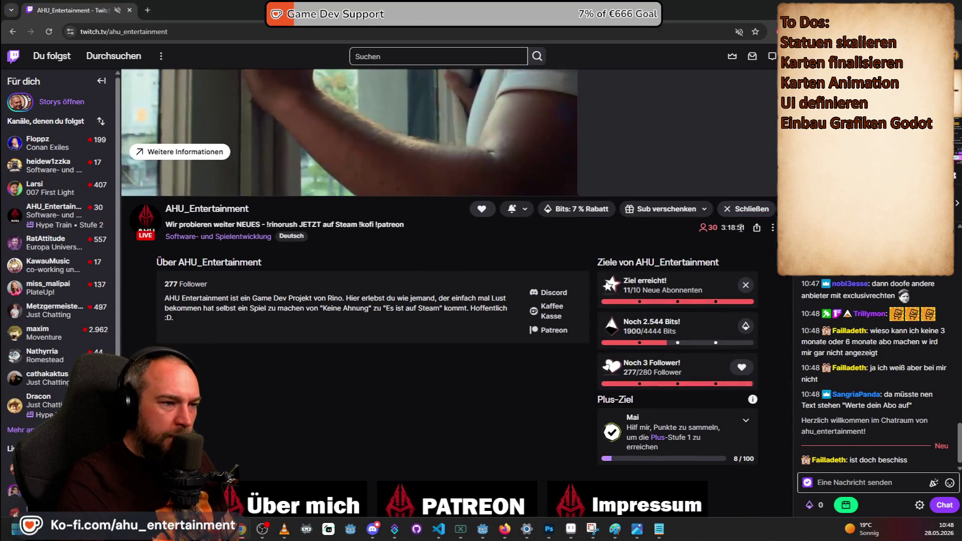
scroll(747, 226, up, 3)
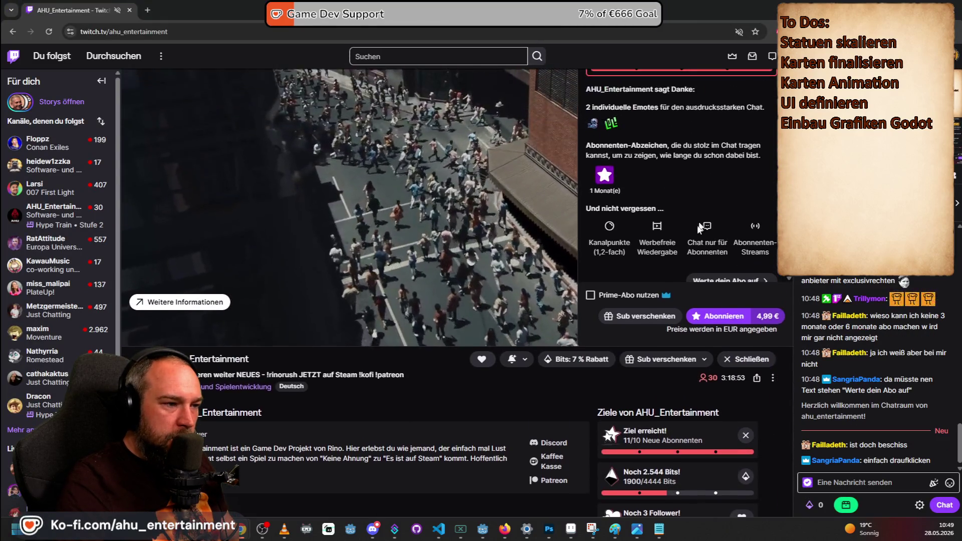
scroll(702, 223, down, 1)
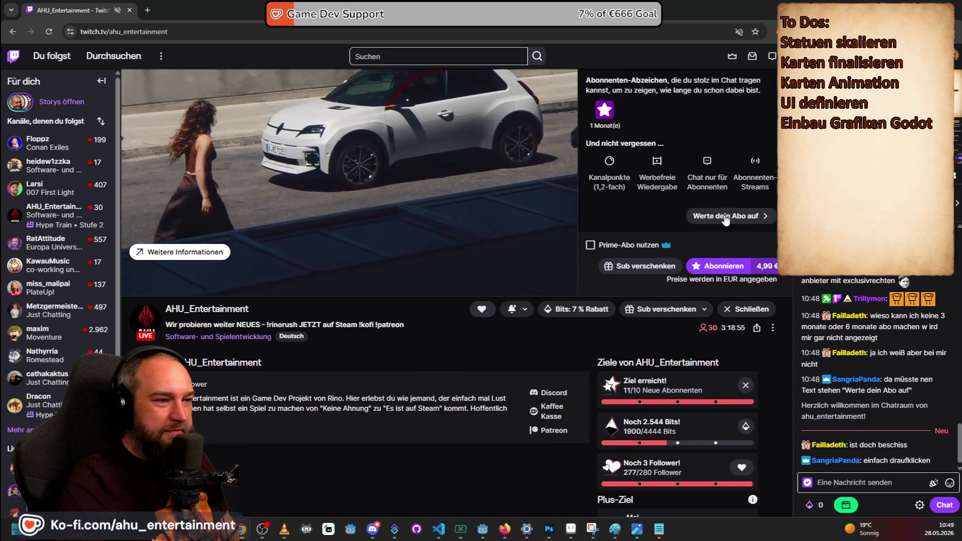
click(726, 217)
click(751, 223)
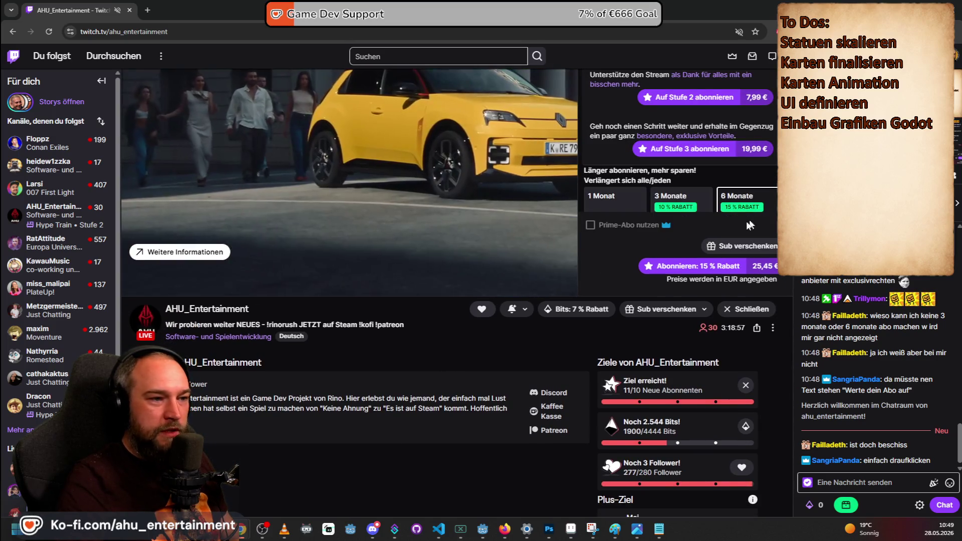
scroll(664, 145, up, 3)
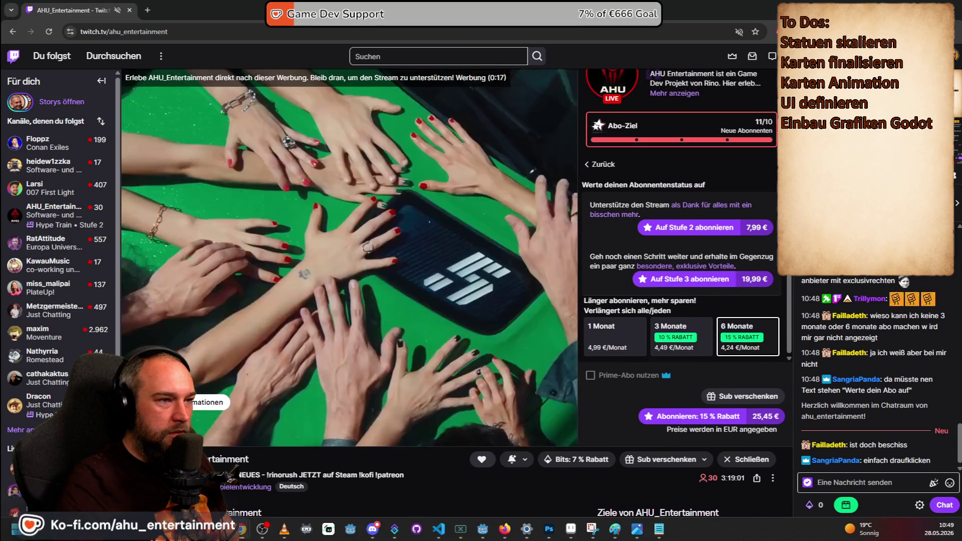
scroll(702, 225, up, 2)
key(Escape)
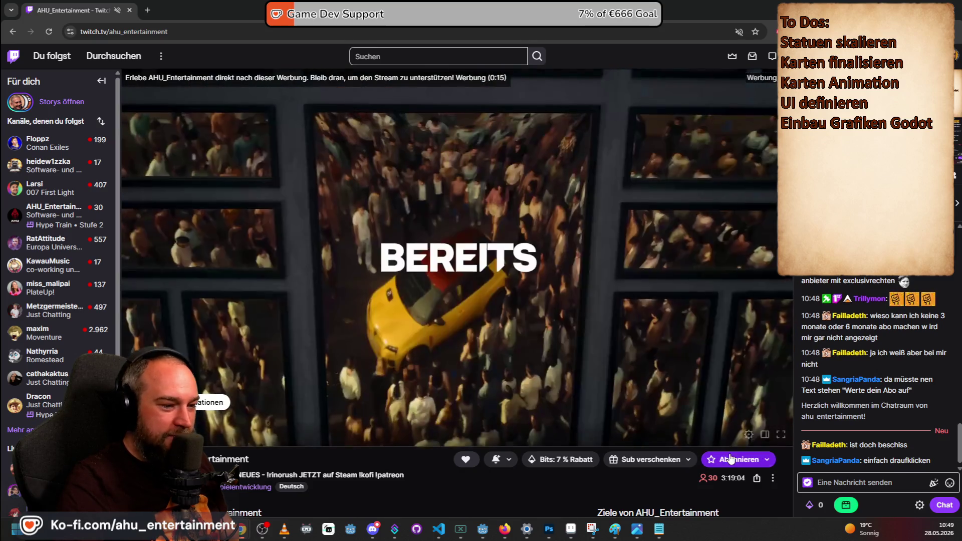
click(739, 459)
scroll(676, 287, down, 1)
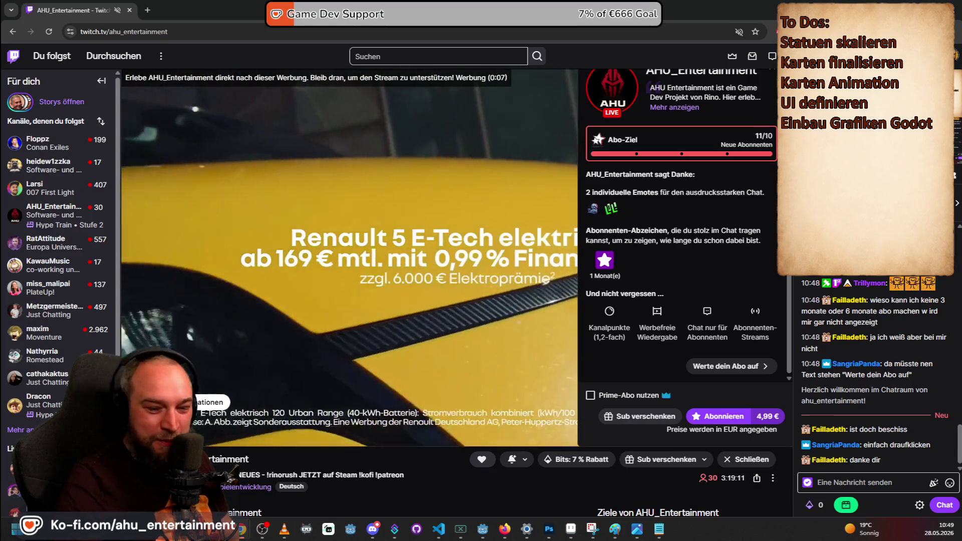
scroll(639, 316, down, 1)
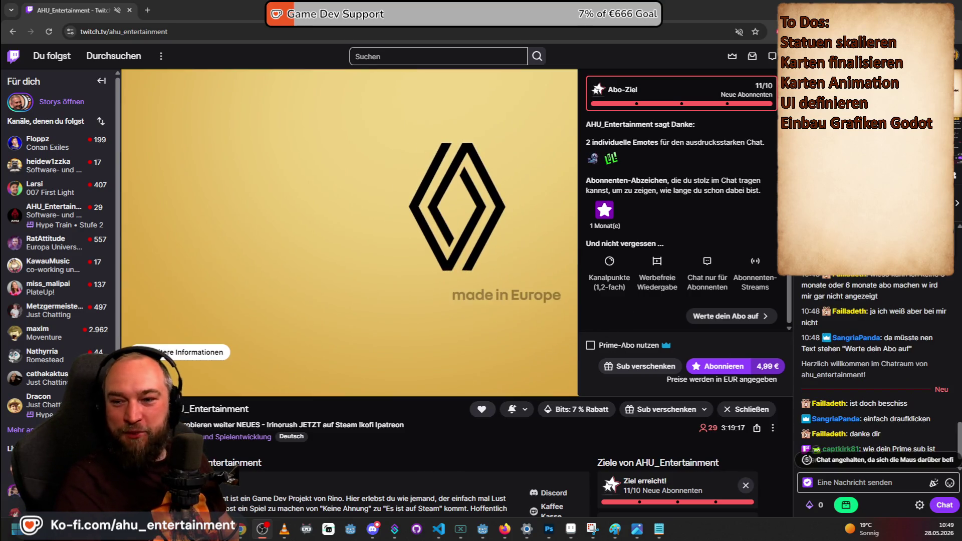
scroll(881, 378, down, 1)
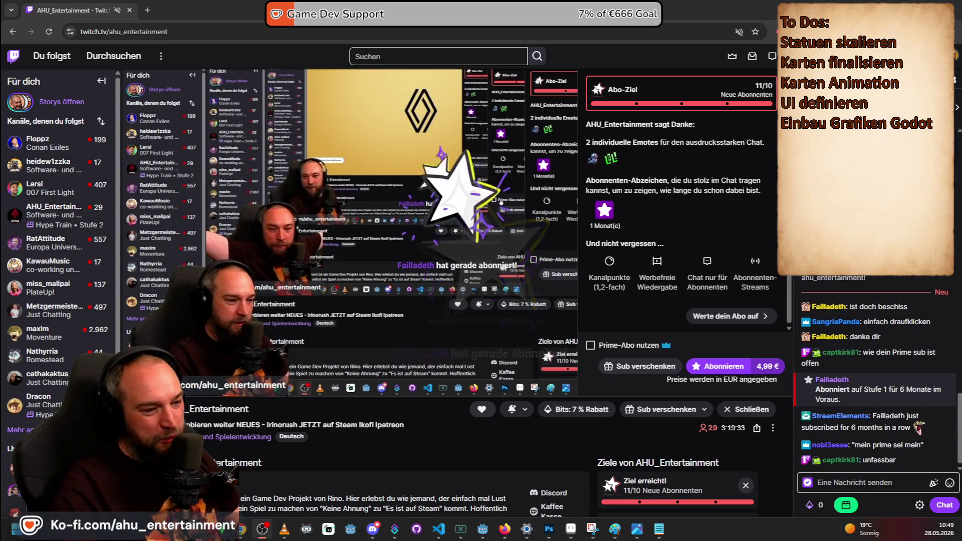
scroll(880, 314, up, 1)
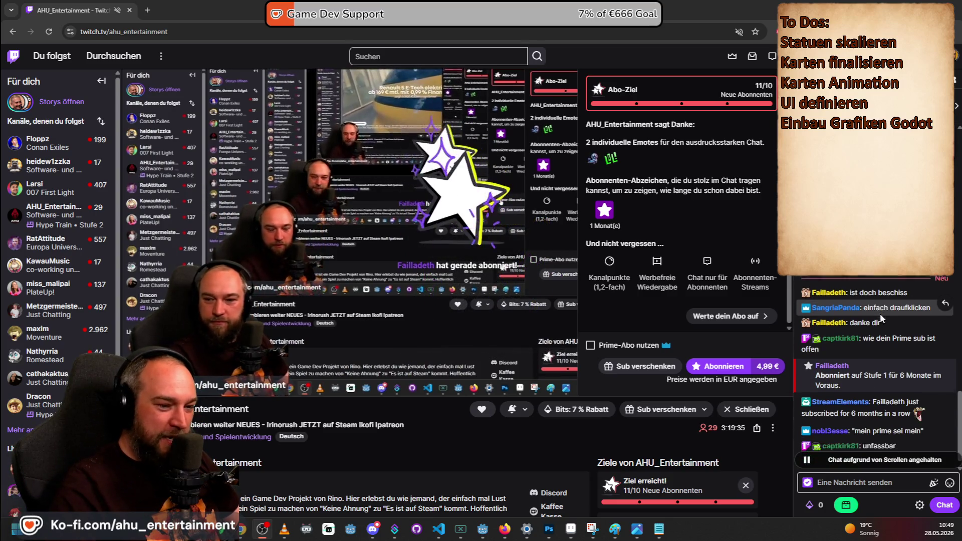
scroll(881, 313, down, 1)
click(620, 349)
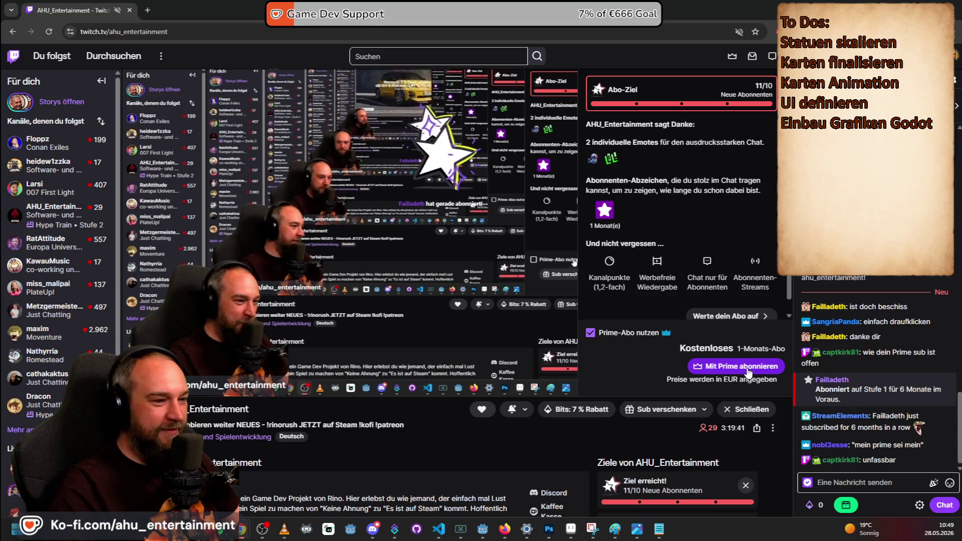
- Subscribe to the Twitch channel using the free one-month Prime subscription
click(749, 371)
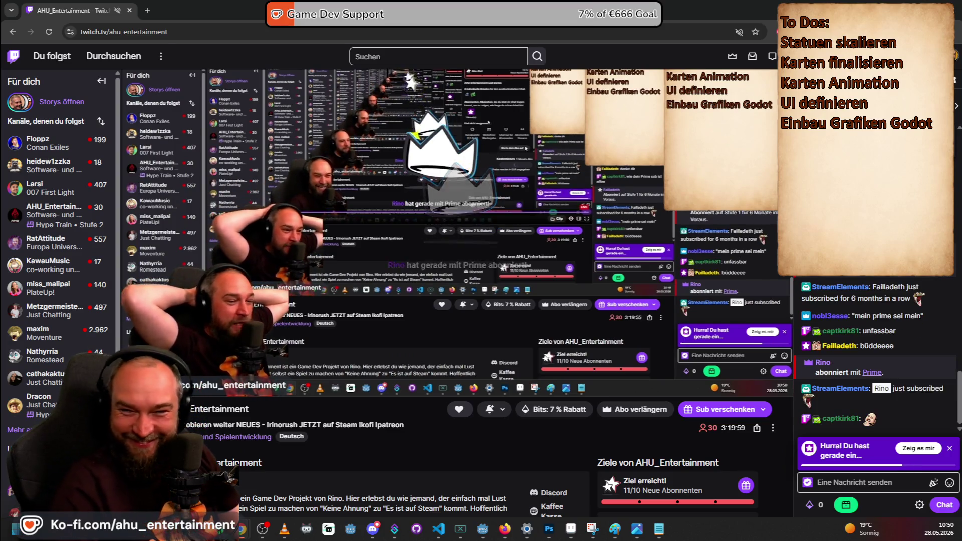
mouse_move(360, 204)
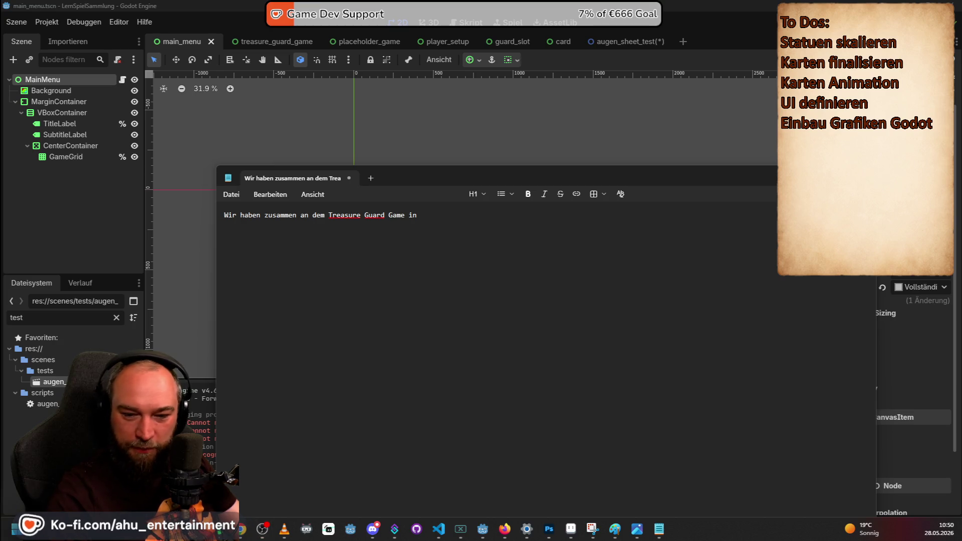
- Switch from the Godot editor to Aseprite showing the Card-Layout-Background artwork
key(alt+Tab)
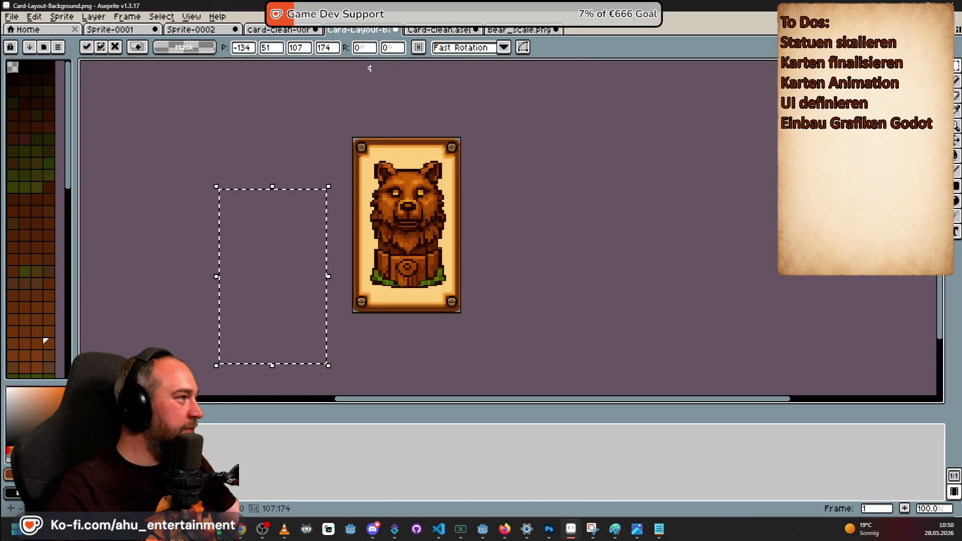
- Launch the PixelLab v0.4.107 plugin from Aseprite's Edit menu beside the card artwork
click(62, 17)
mouse_move(34, 16)
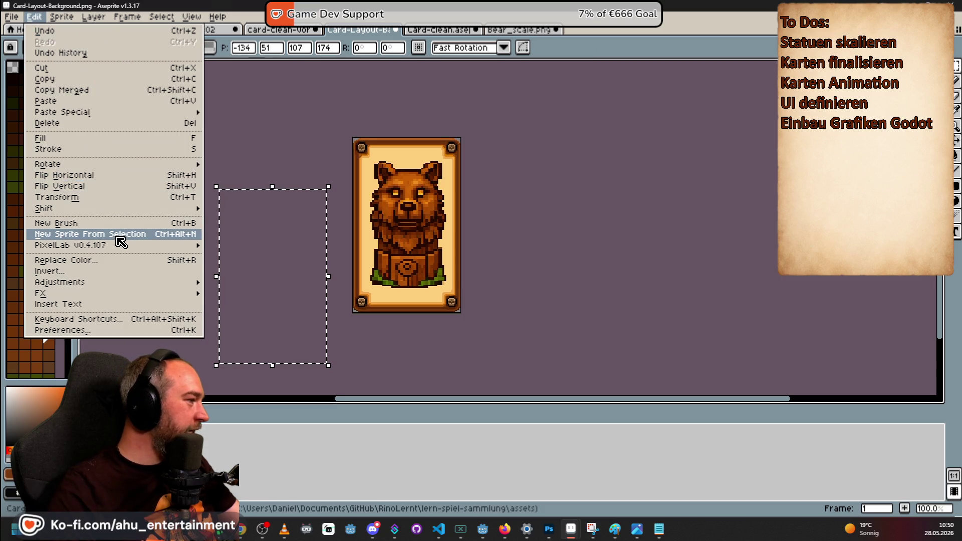
mouse_move(155, 245)
click(238, 246)
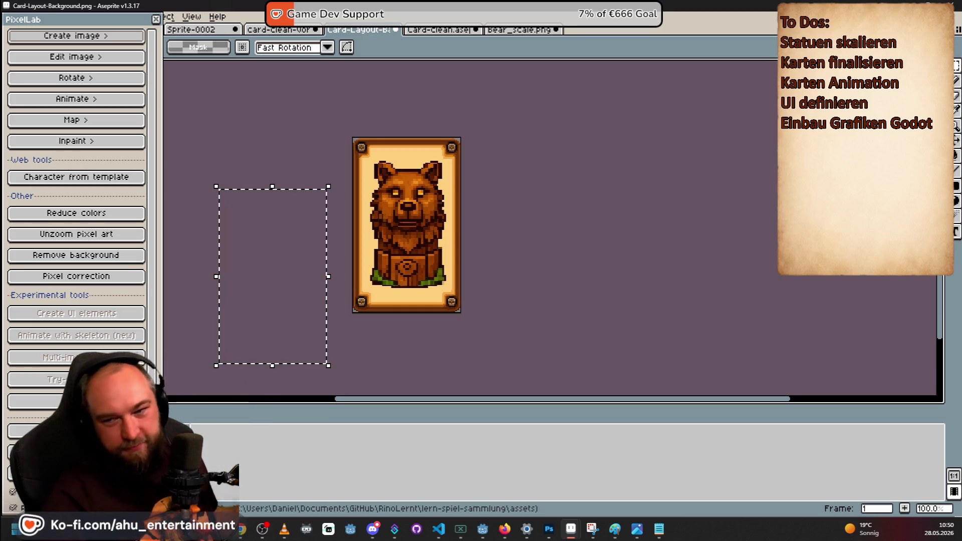
key(alt+Tab)
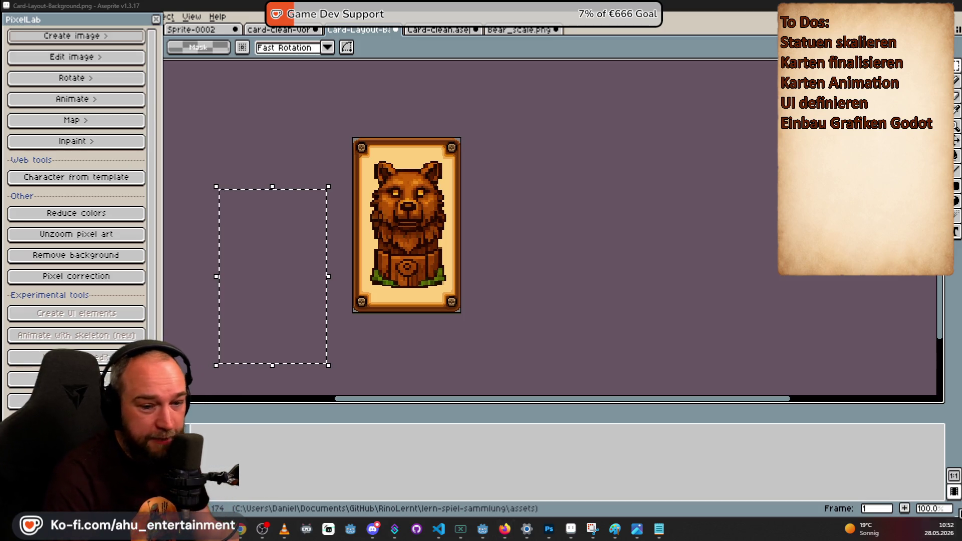
- Switch from Aseprite to the browser's Suno Game Dev Stream workspace
key(alt+Tab)
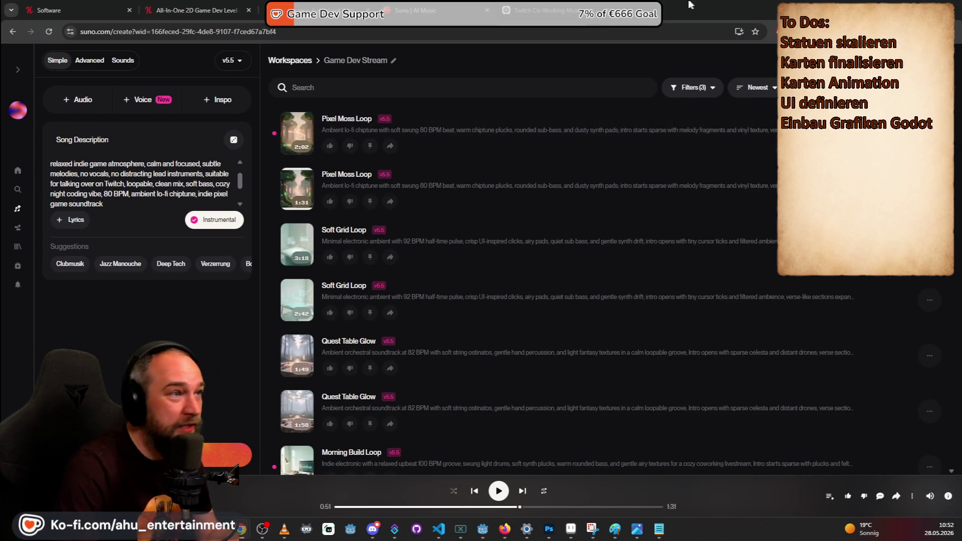
- Load ko-fi.com/ahu_entertainment in a new tab and show its Shop tab
key(ctrl+t)
text(ko-fi.com/ahu_entertainment)
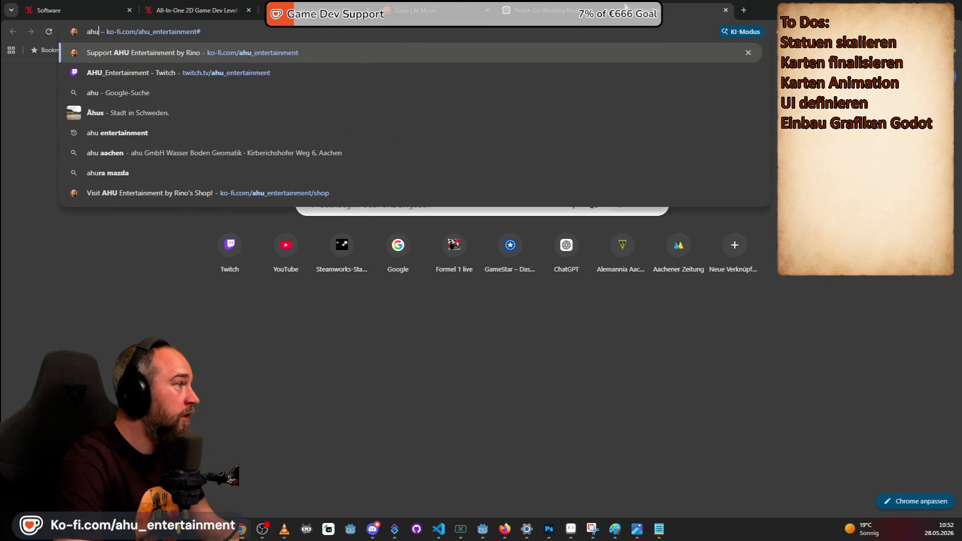
key(Return)
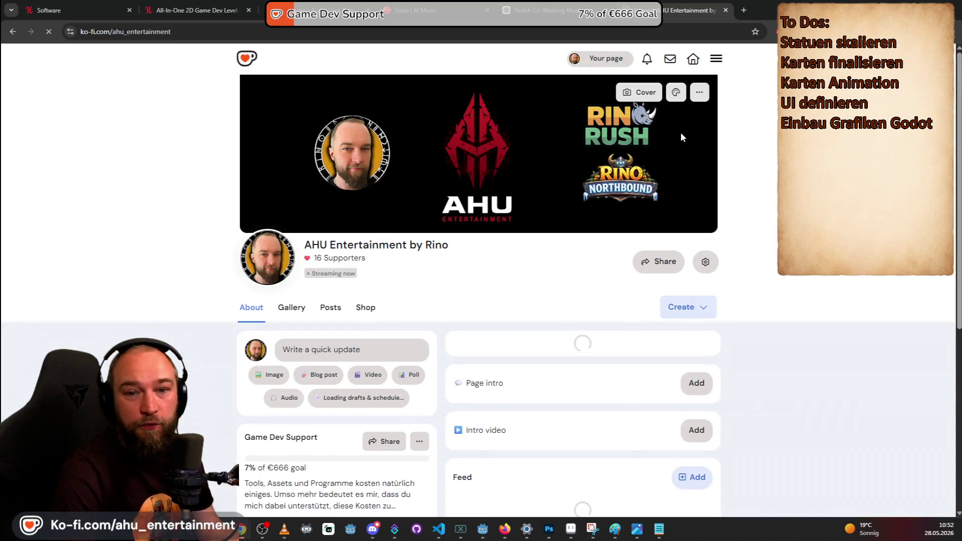
scroll(786, 288, down, 4)
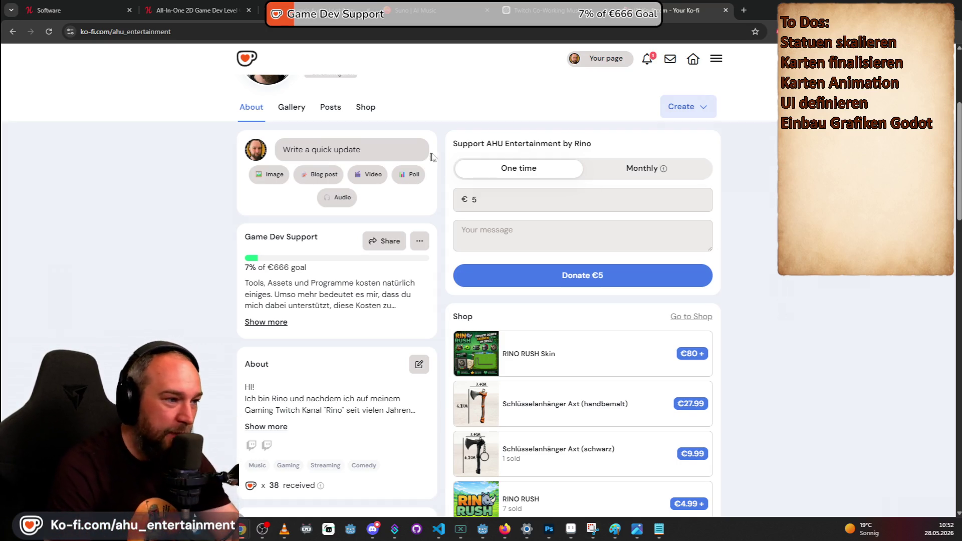
scroll(671, 245, up, 2)
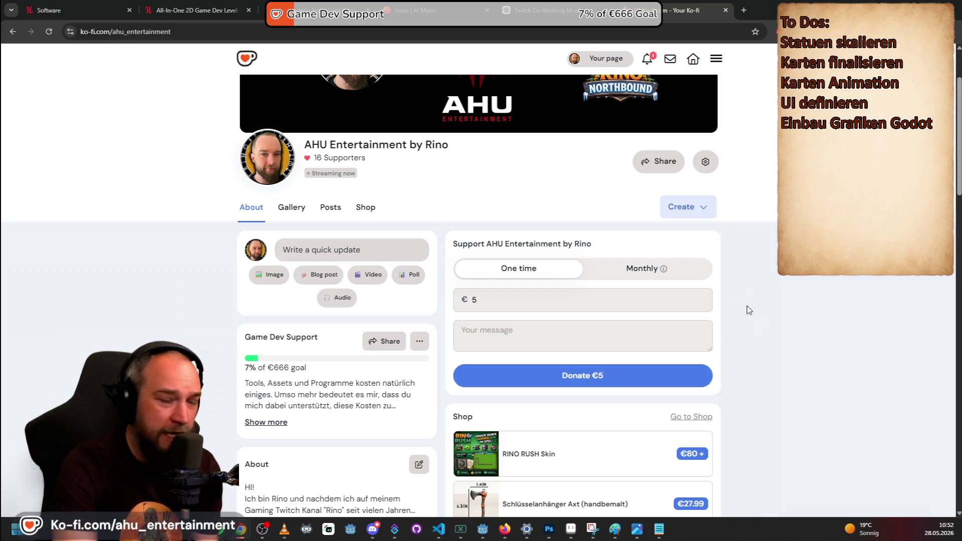
click(364, 210)
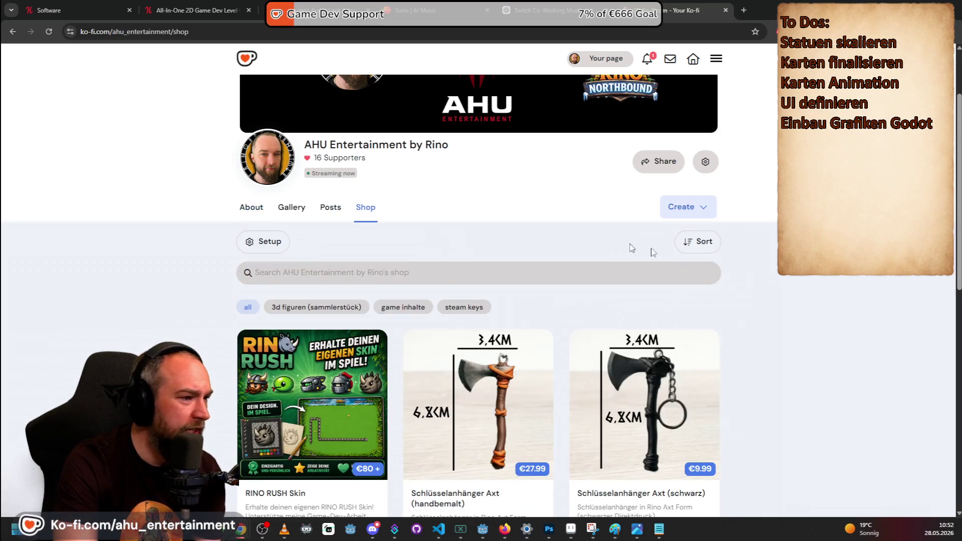
- Browse the Ko-fi shop products like the RINO RUSH Skin, then go back to the new-tab page
scroll(786, 278, down, 4)
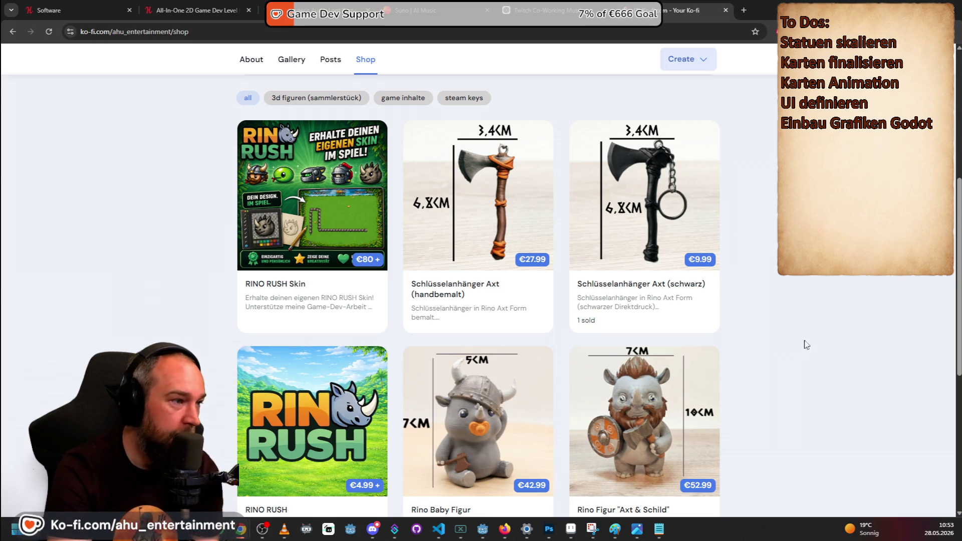
scroll(883, 301, down, 2)
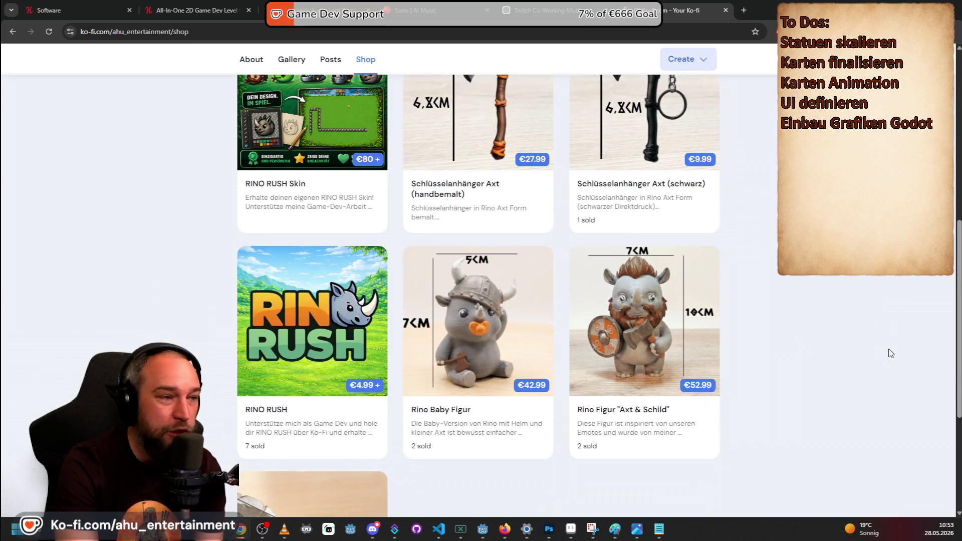
scroll(890, 350, up, 2)
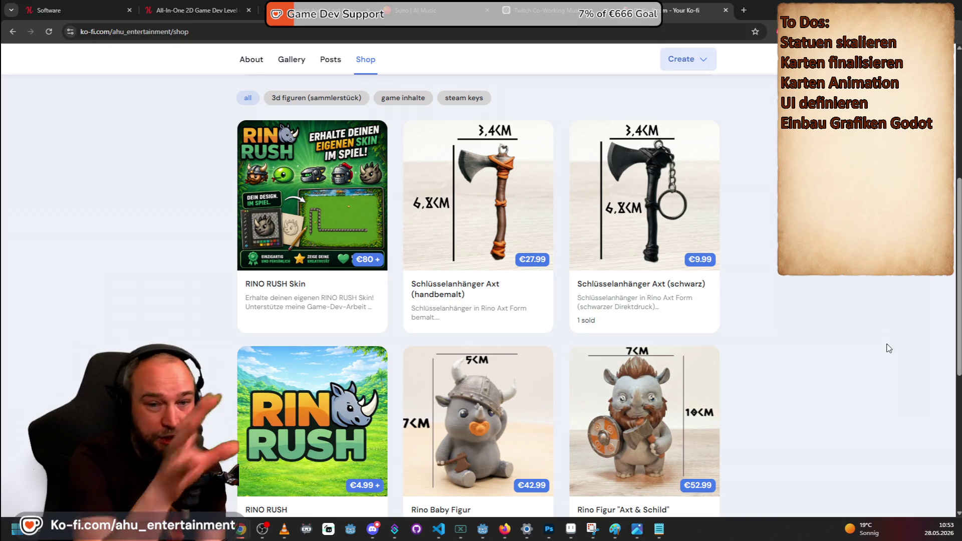
scroll(883, 340, up, 1)
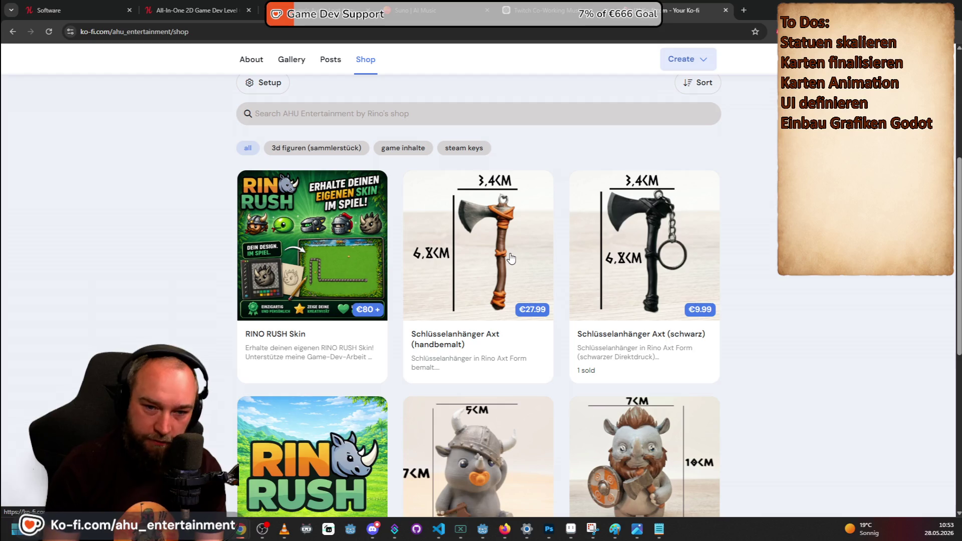
scroll(529, 344, up, 2)
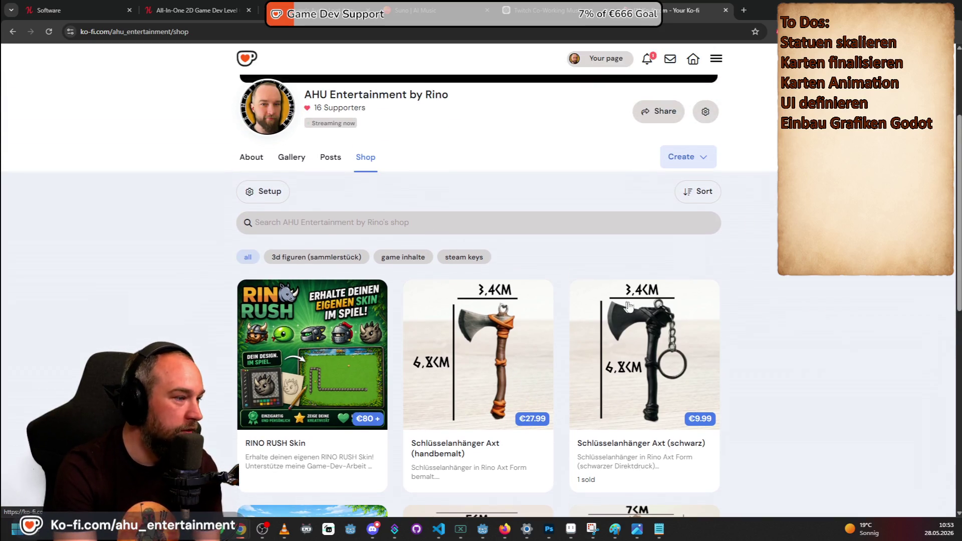
scroll(652, 270, down, 6)
scroll(703, 267, down, 1)
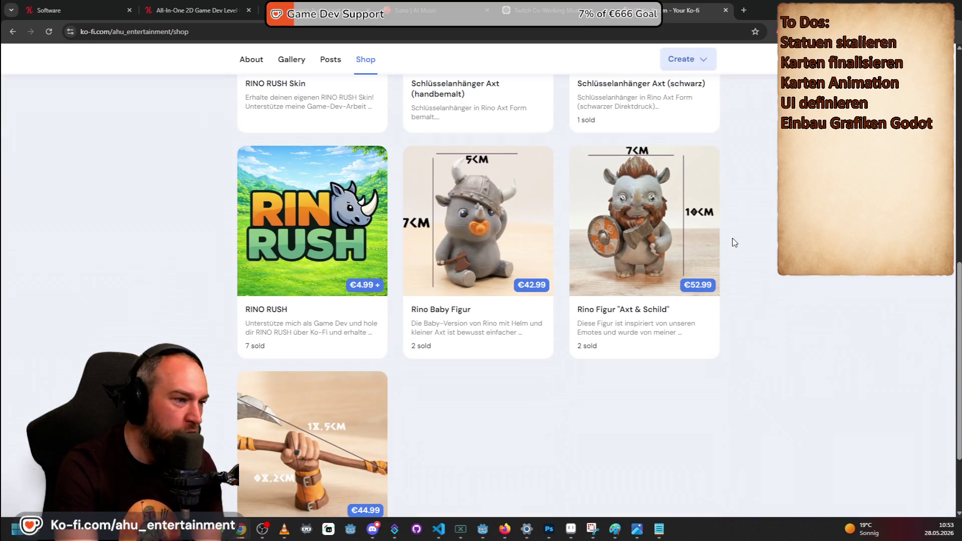
scroll(761, 294, up, 2)
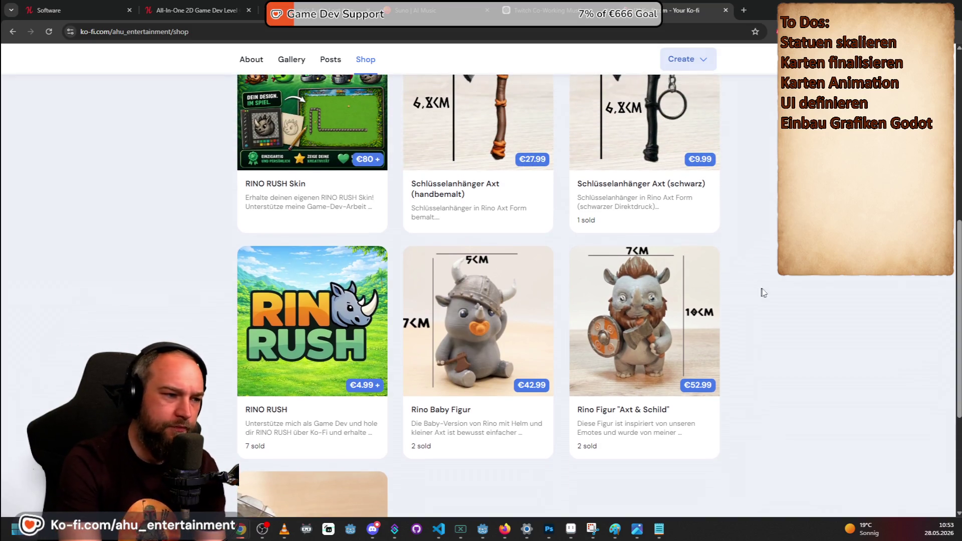
scroll(817, 323, up, 1)
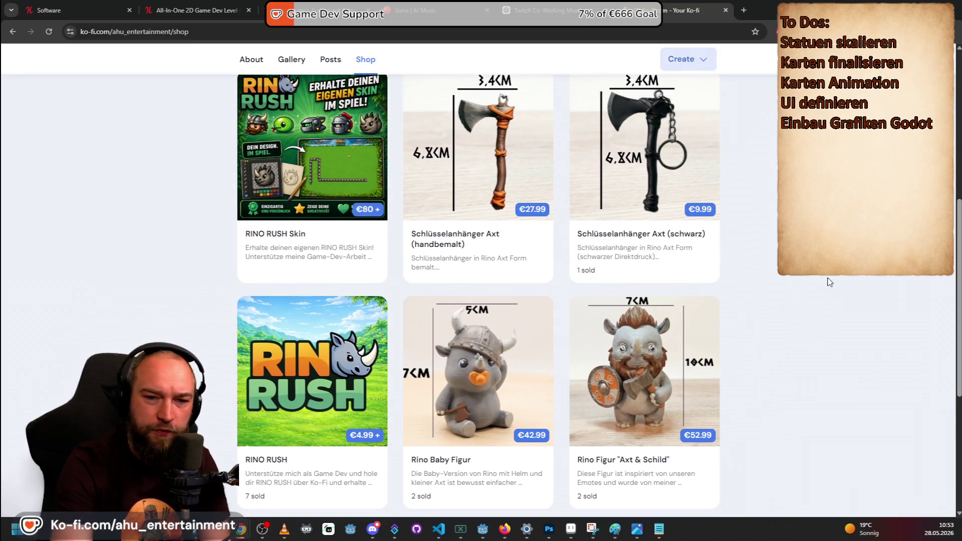
scroll(825, 331, down, 2)
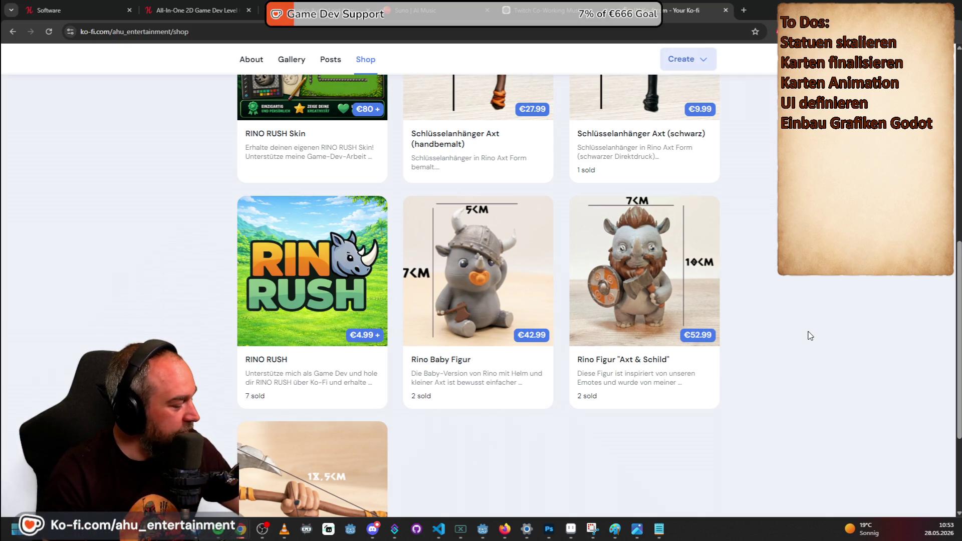
key(alt+Left)
key(alt+Left)
key(alt+Left)
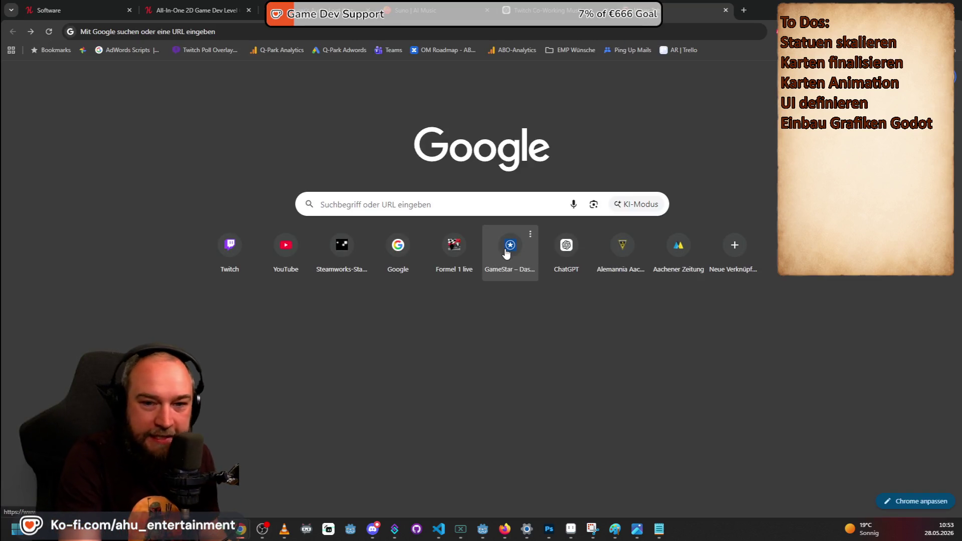
- Return to the Ko-fi page and open then close the profile picture settings unchanged
click(627, 281)
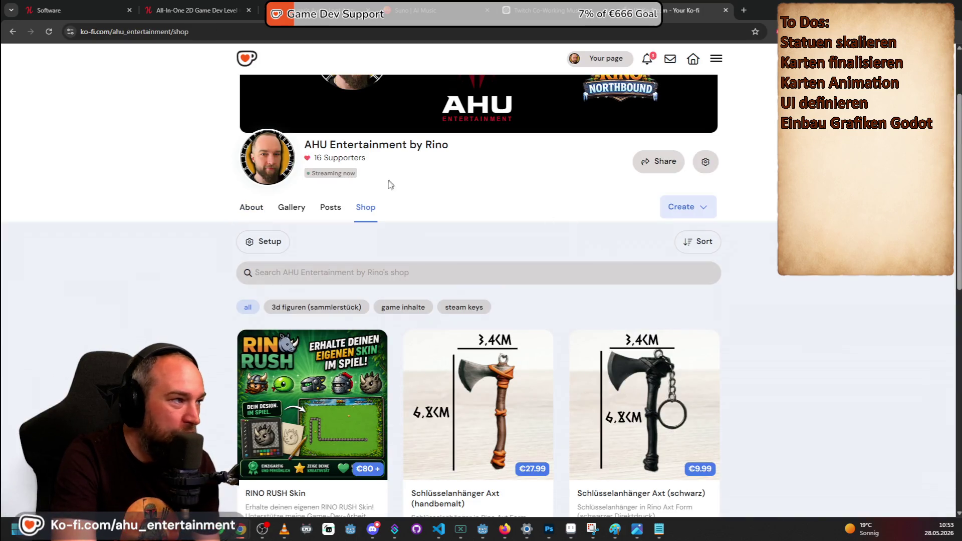
click(266, 153)
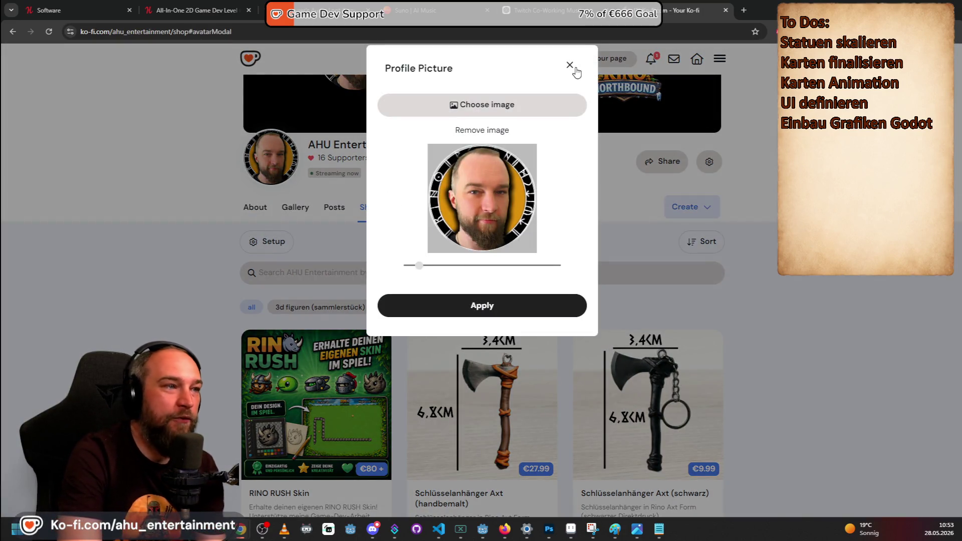
click(570, 66)
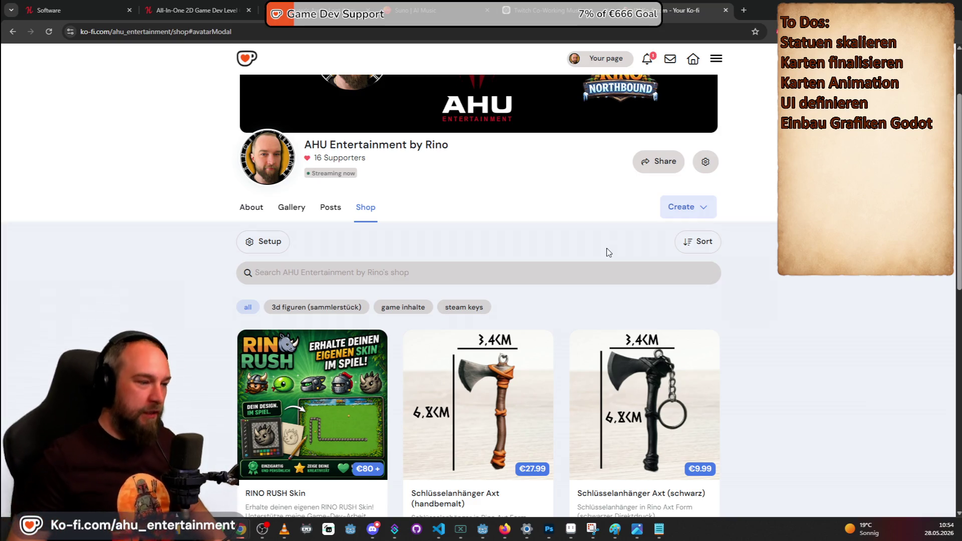
scroll(691, 281, down, 2)
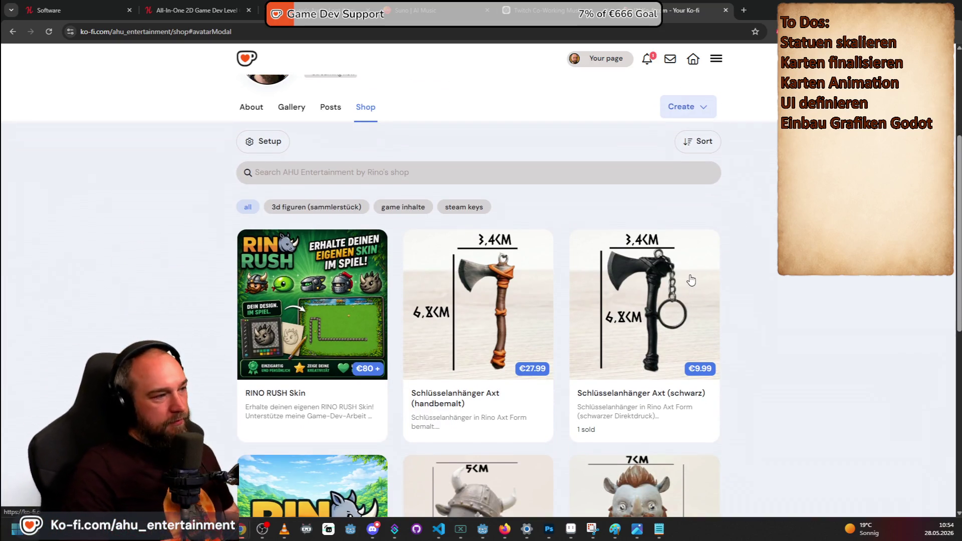
scroll(637, 301, up, 2)
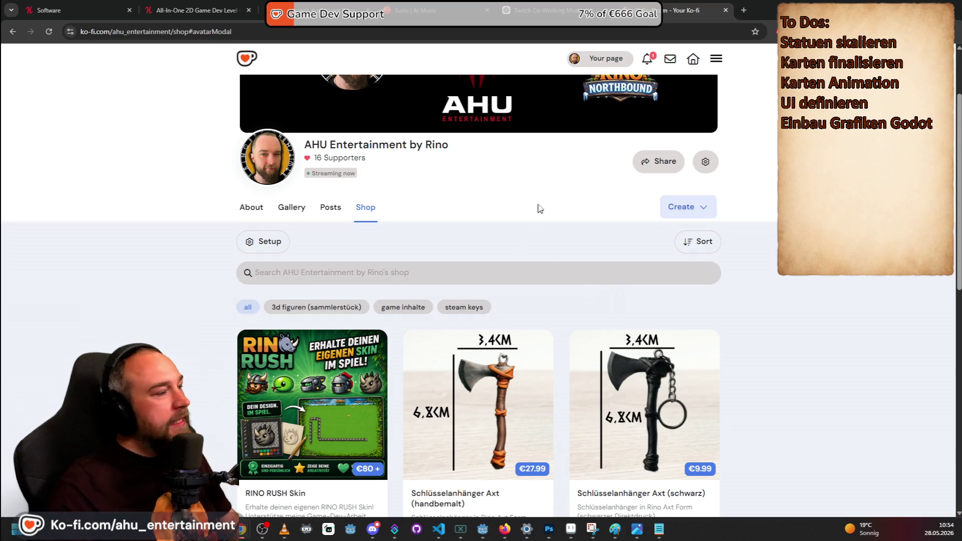
- View the creator's About page, check the new notification, and return to Aseprite
click(255, 211)
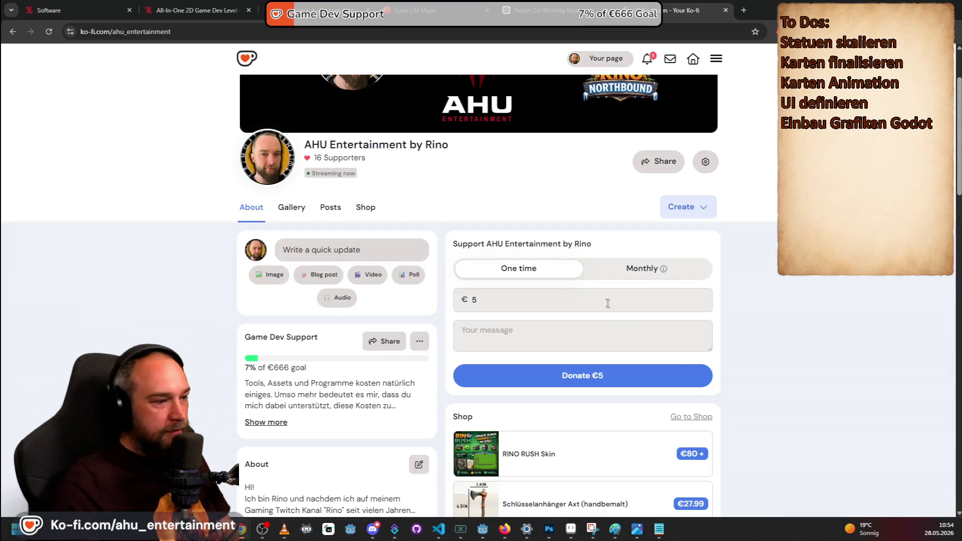
scroll(728, 350, down, 3)
scroll(728, 318, up, 5)
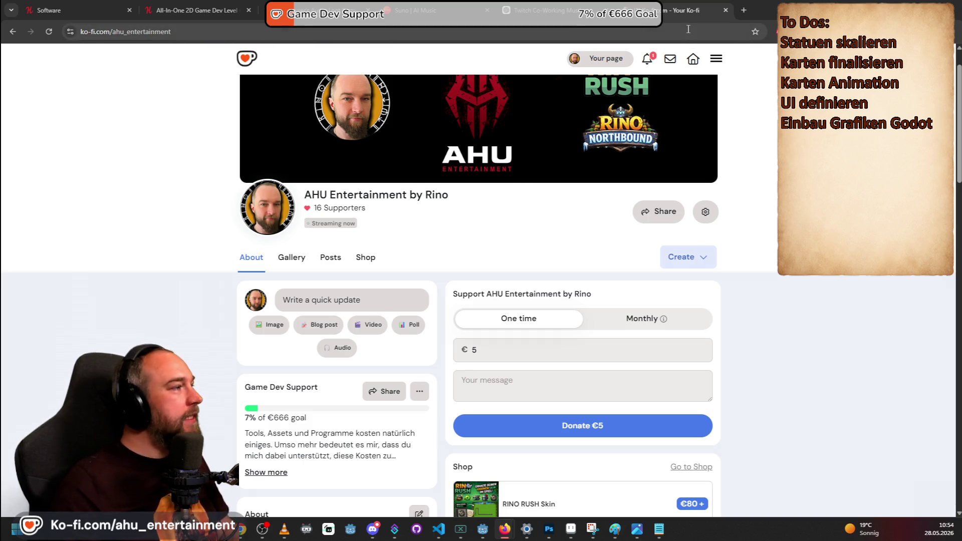
click(654, 60)
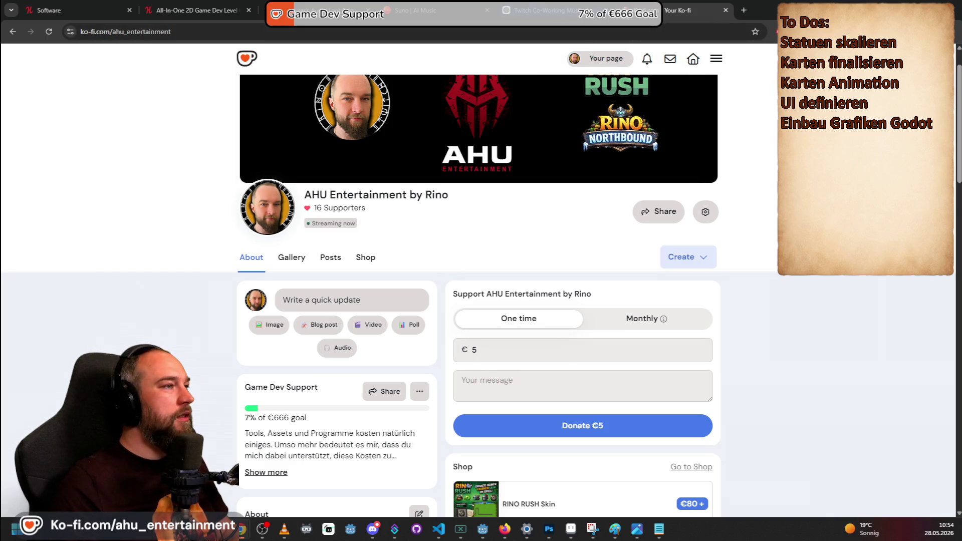
key(alt+Tab)
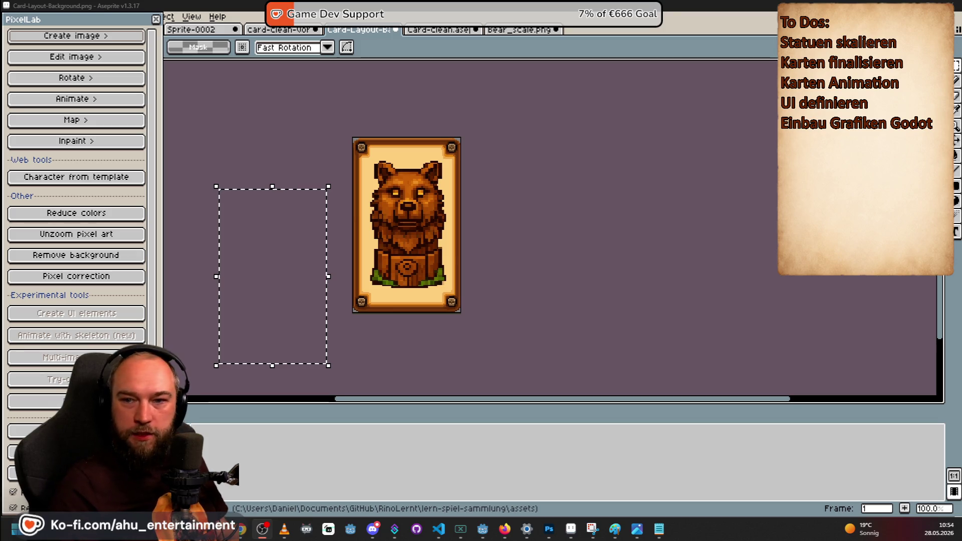
- Finish the 'unserer Lern Sammlung' sentence, noting the prototype was built with placeholders
key(i)
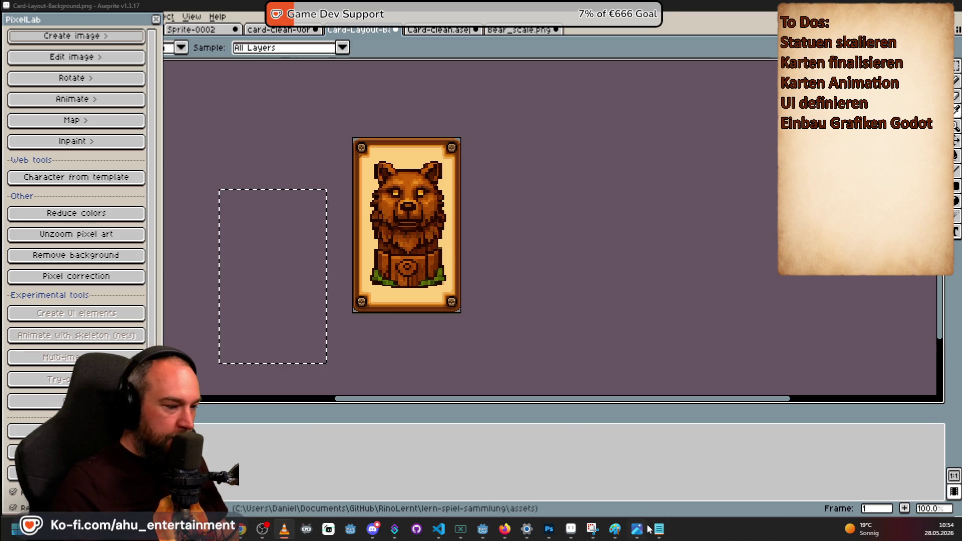
click(659, 528)
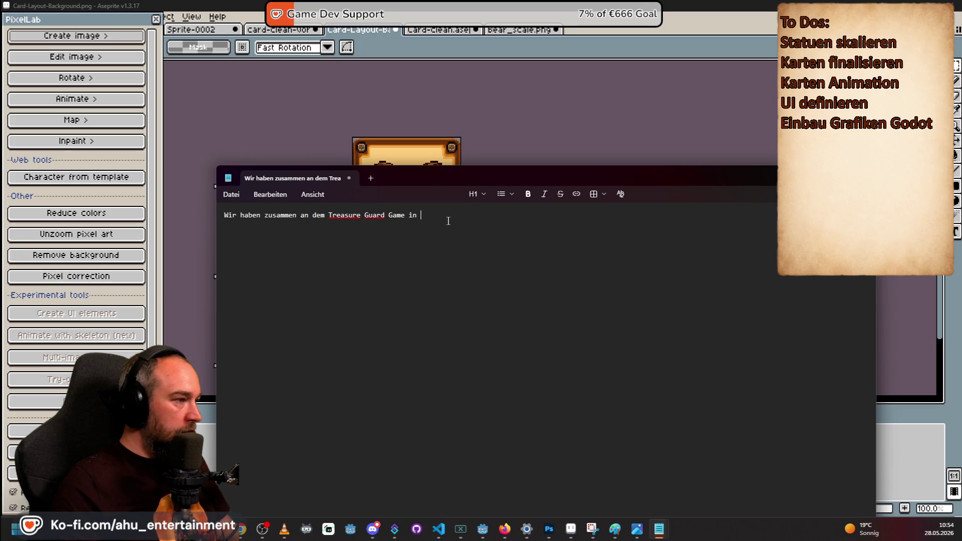
text(unserer L)
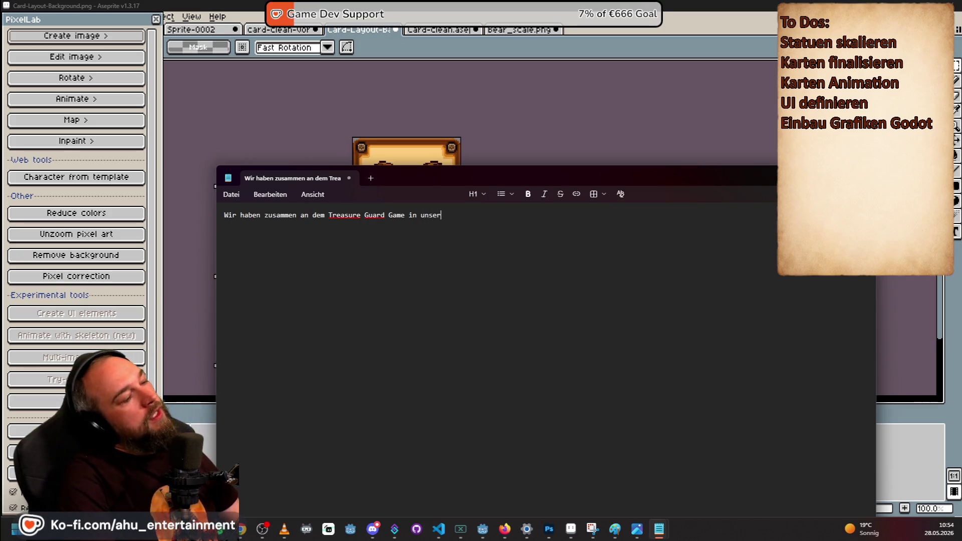
key(BackSpace)
text(er Lern a)
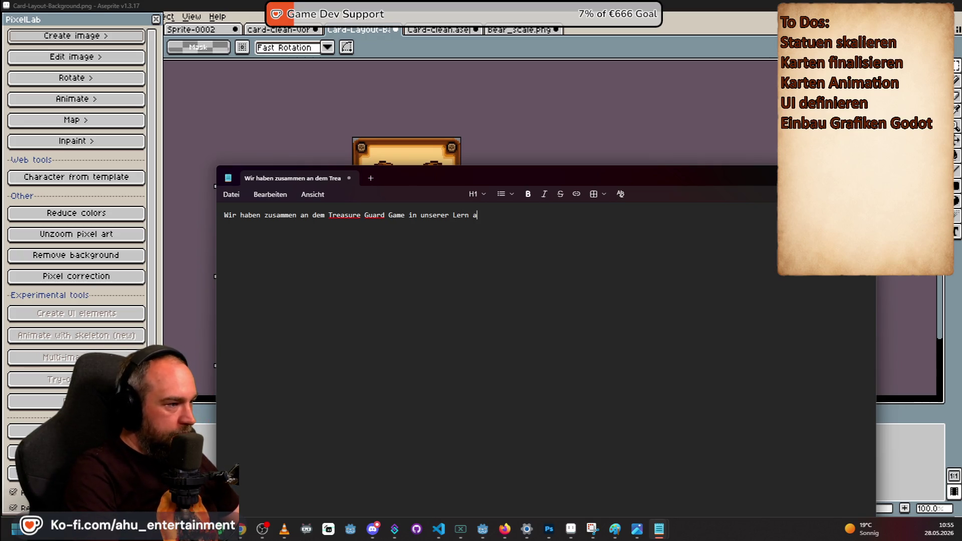
key(BackSpace)
text(Sammlung. )
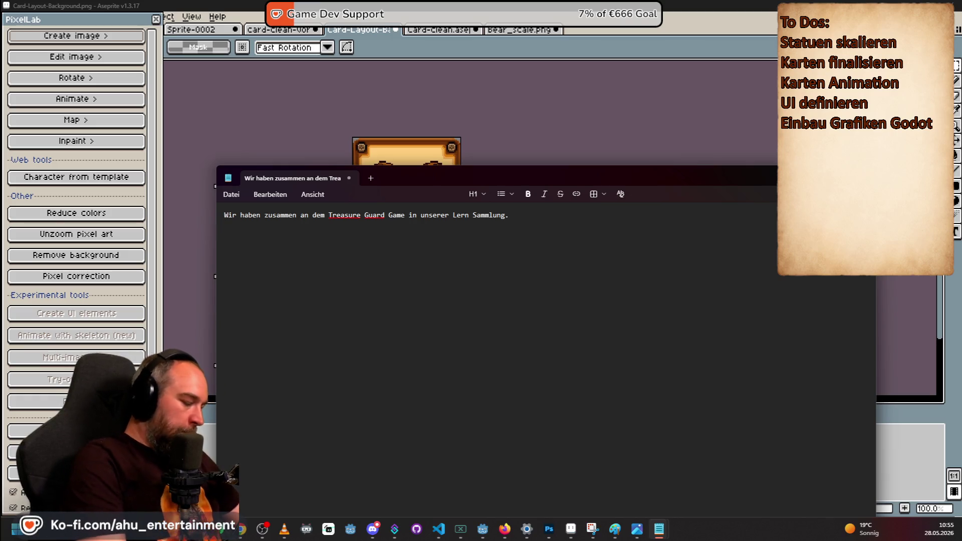
text(Ich habe)
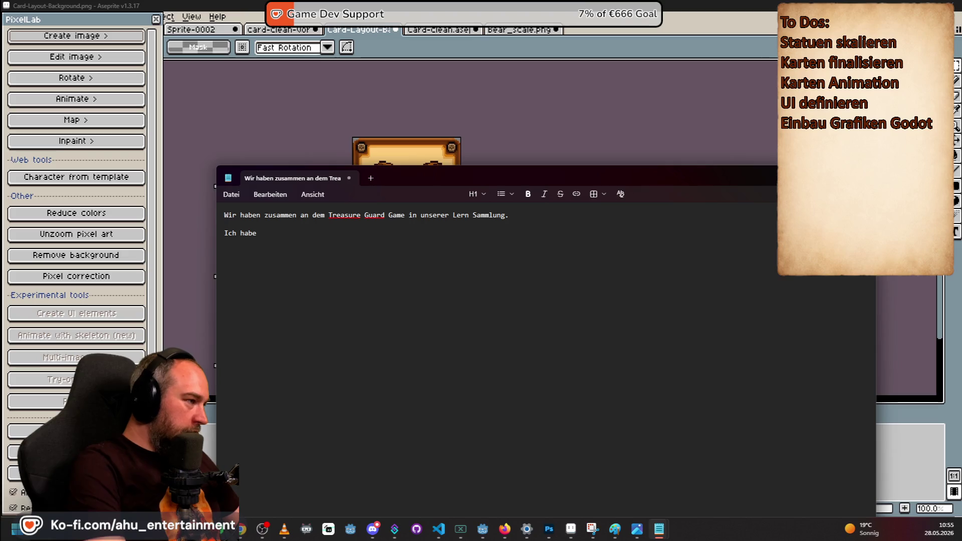
key(BackSpace)
key(BackSpace)
key(BackSpace)
text(Wir)
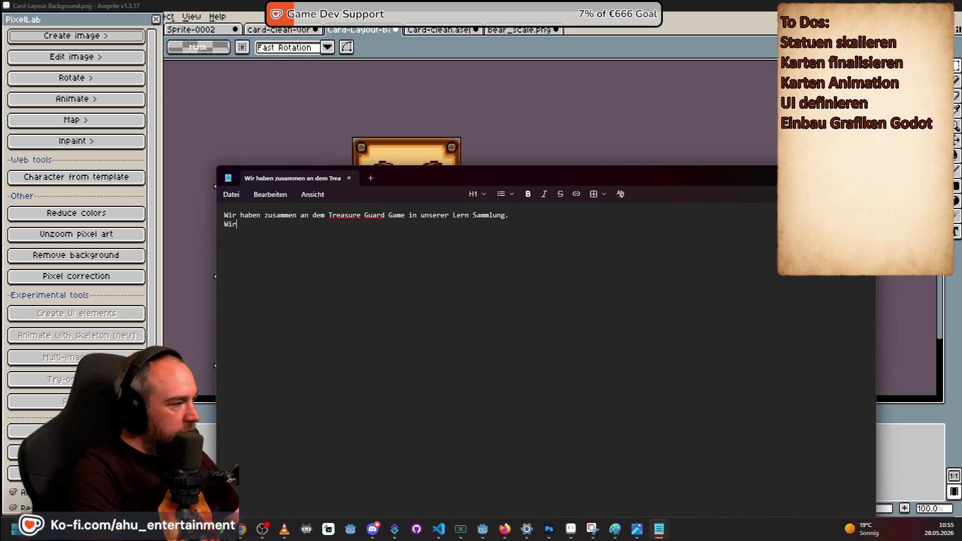
text( haben es ja mit Platzhaltern selber )
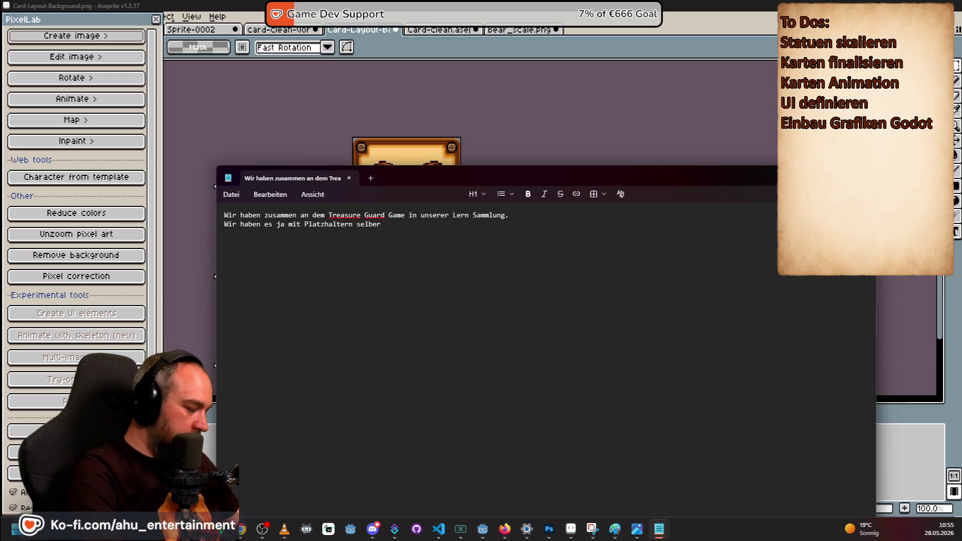
text(als Prot)
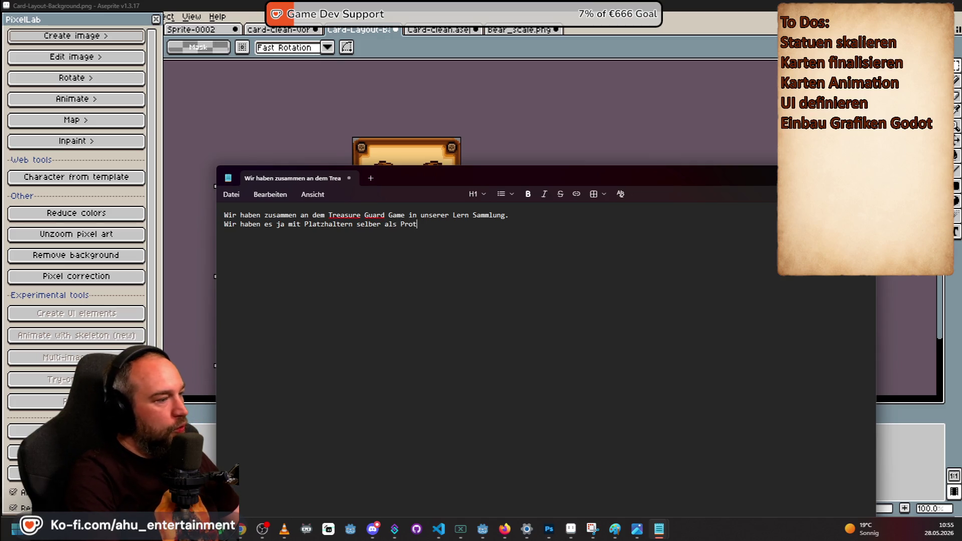
text(otyp erstellt.  Ich habe nun alle Grafiken die wir )
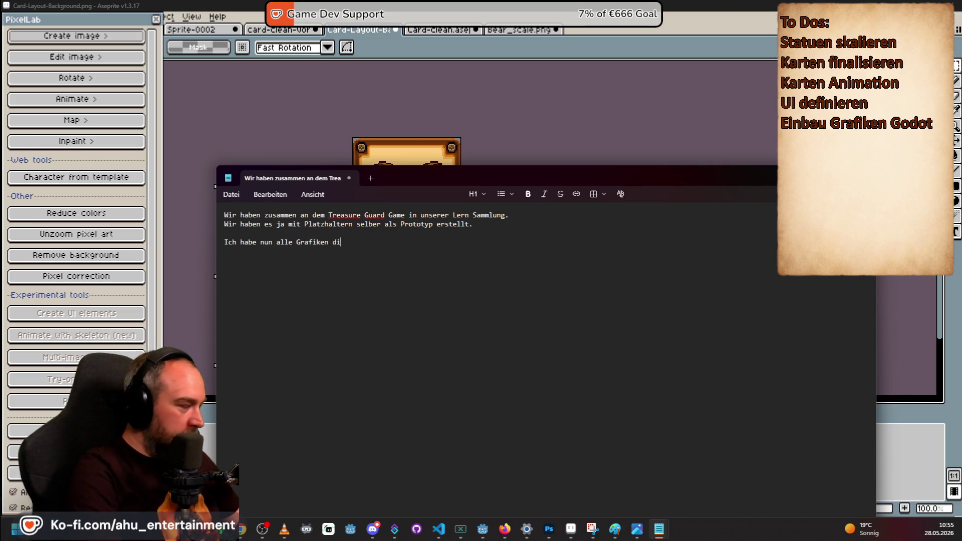
text(brauche)
- Add that all graphics are now created, a line to view the image for the layout, and 'Grafiken beinhaltet'
key(ctrl+BackSpace)
key(ctrl+BackSpace)
text(es b)
key(ctrl+BackSpace)
key(ctrl+BackSpace)
key(ctrl+BackSpace)
text(erstellt, damit wir dem ganzen Spiel auc)
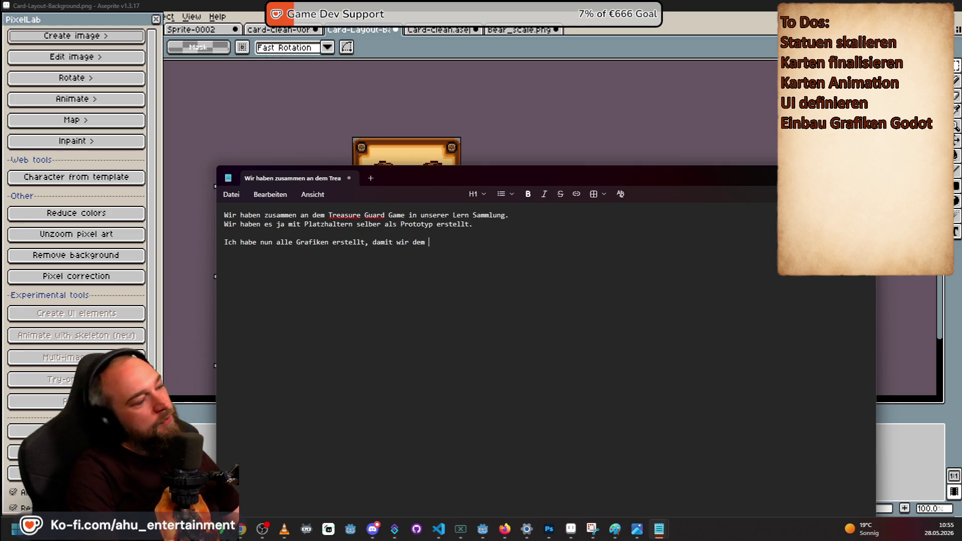
text(h )
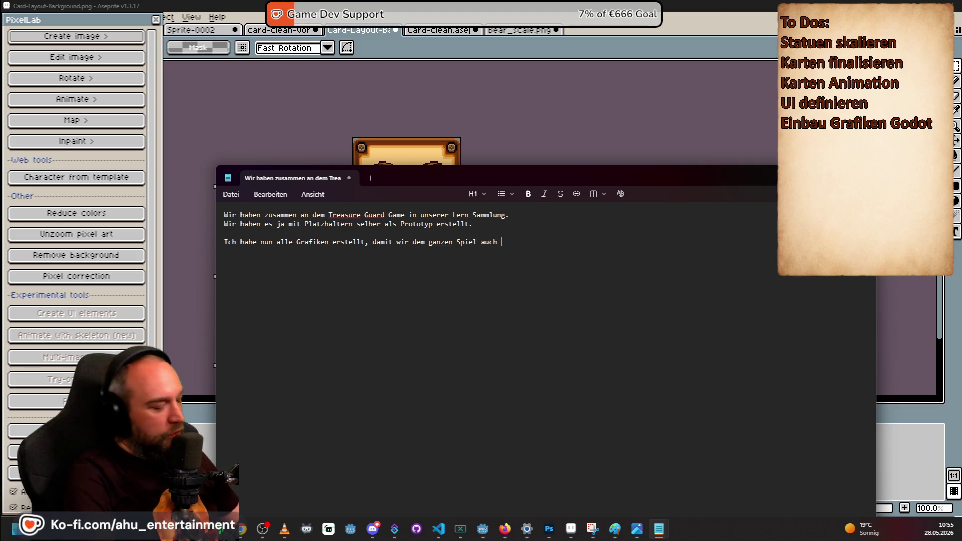
text(nun )
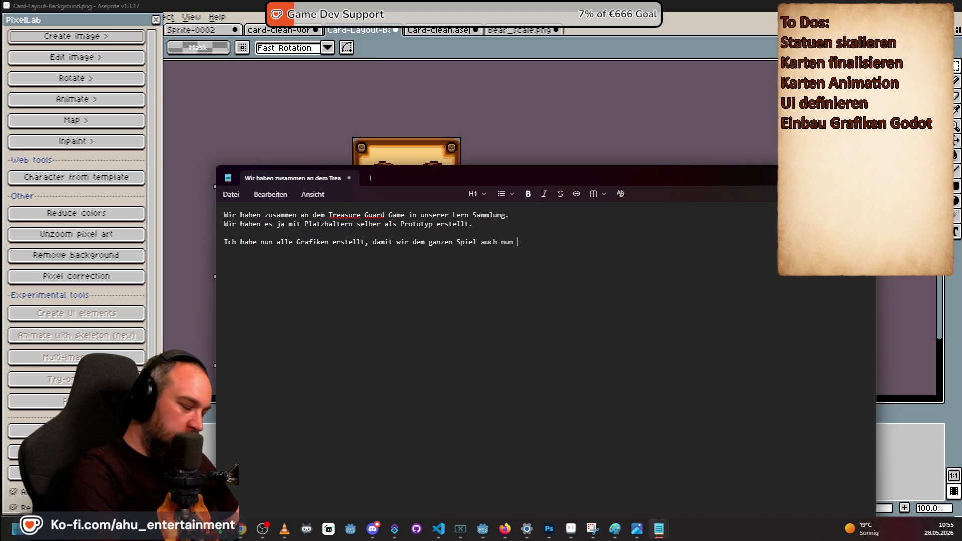
text(grafisch se)
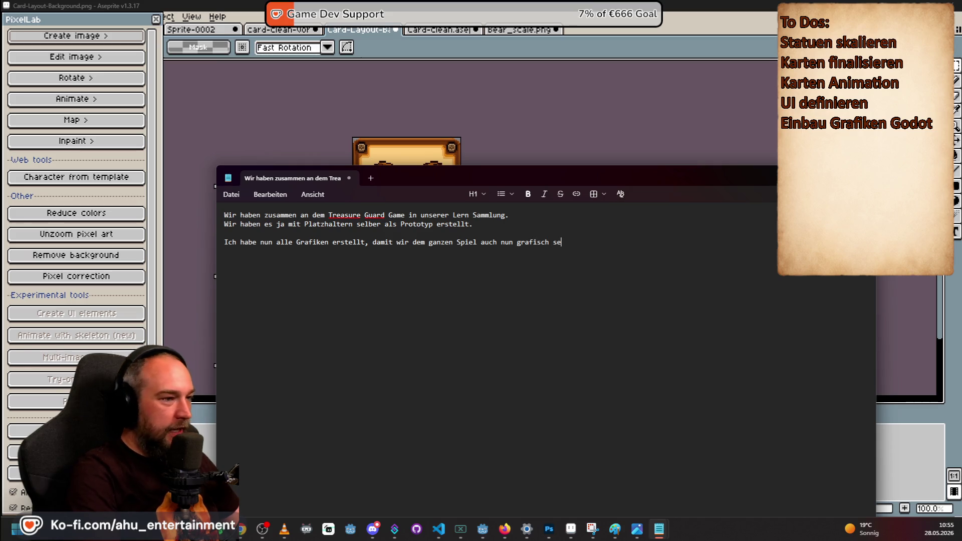
text(in Aussehen geben.)
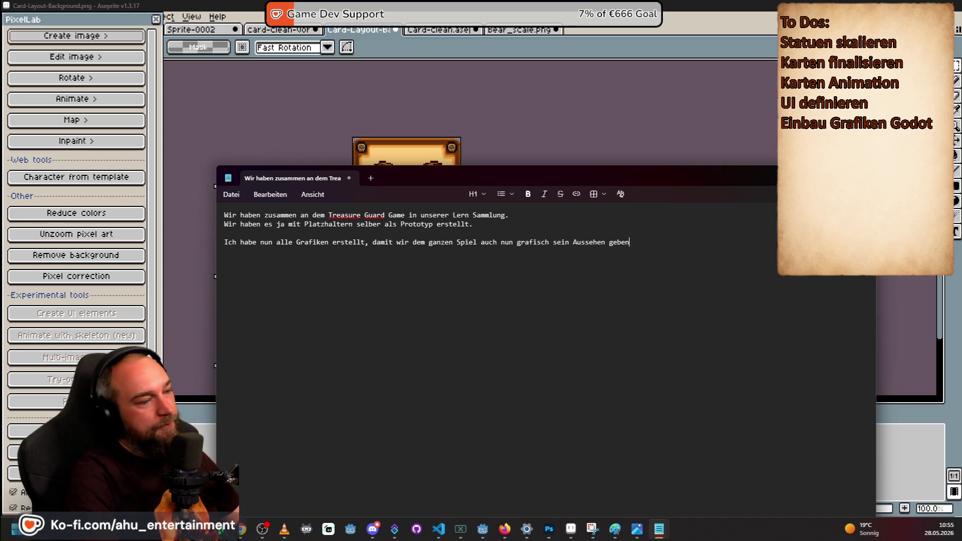
key(Return)
text(Sieh dir das Bild an, dann siehst du wie )
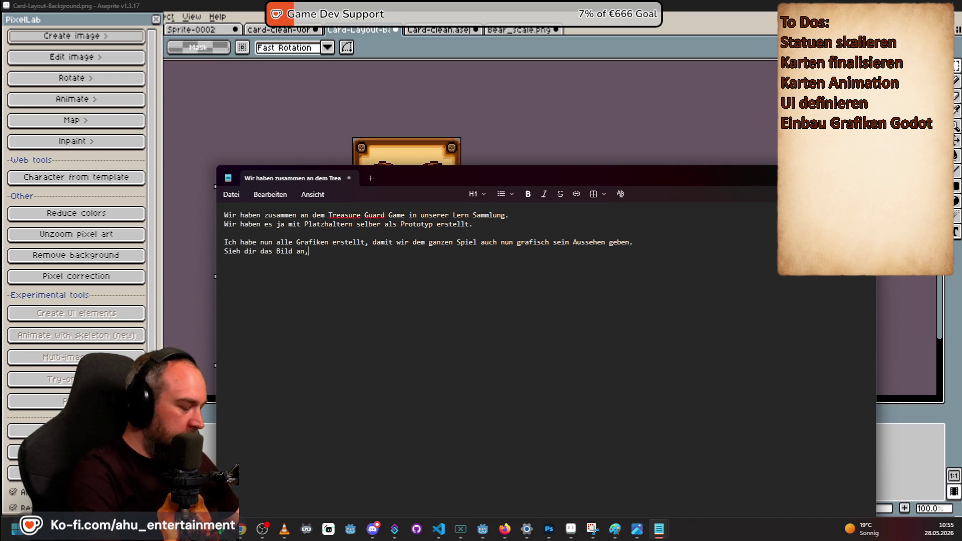
text(der )
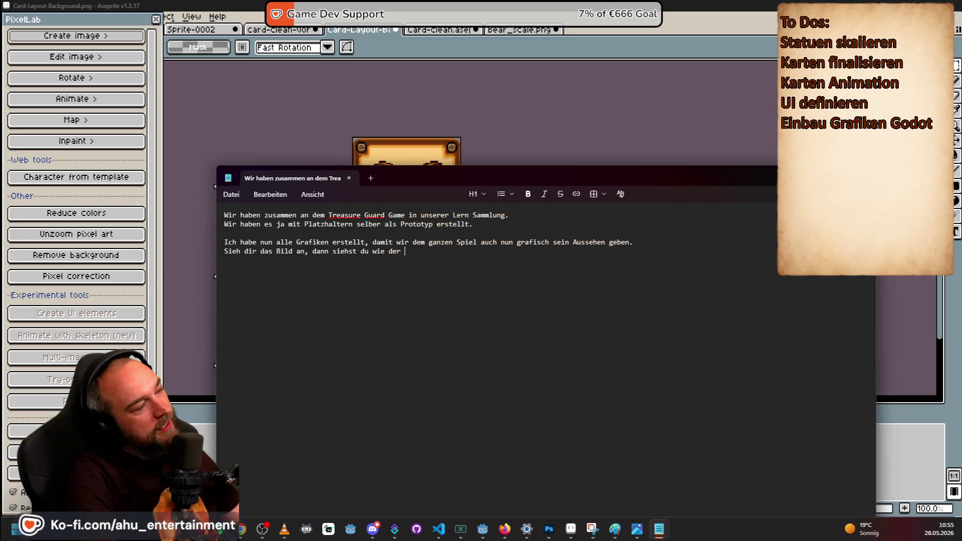
text(Aufbau aussehen sollte)
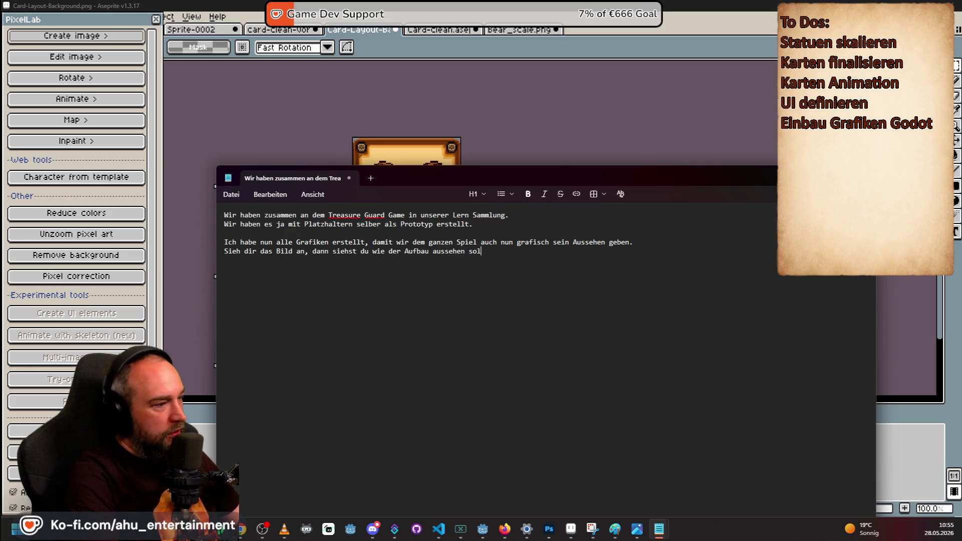
key(BackSpace)
text(Grfai)
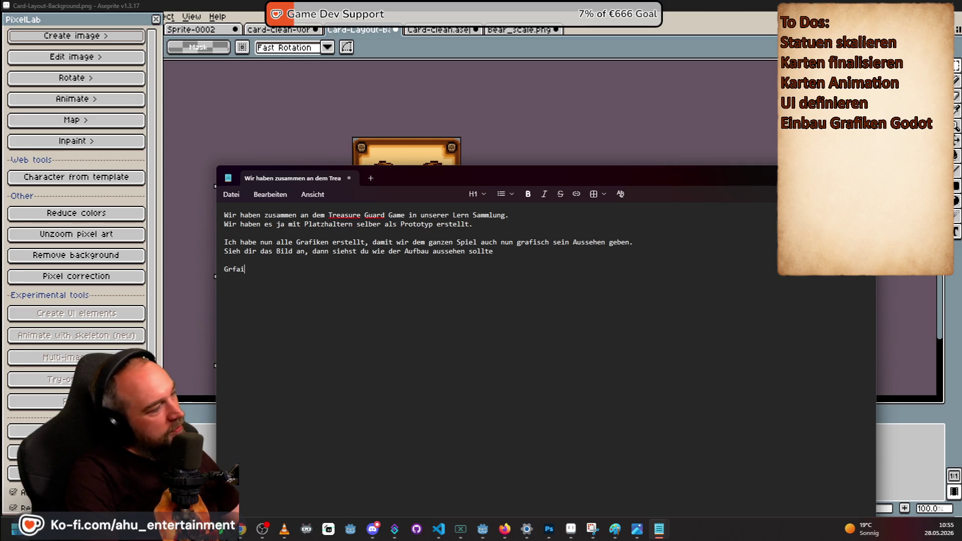
text(r)
key(BackSpace)
key(BackSpace)
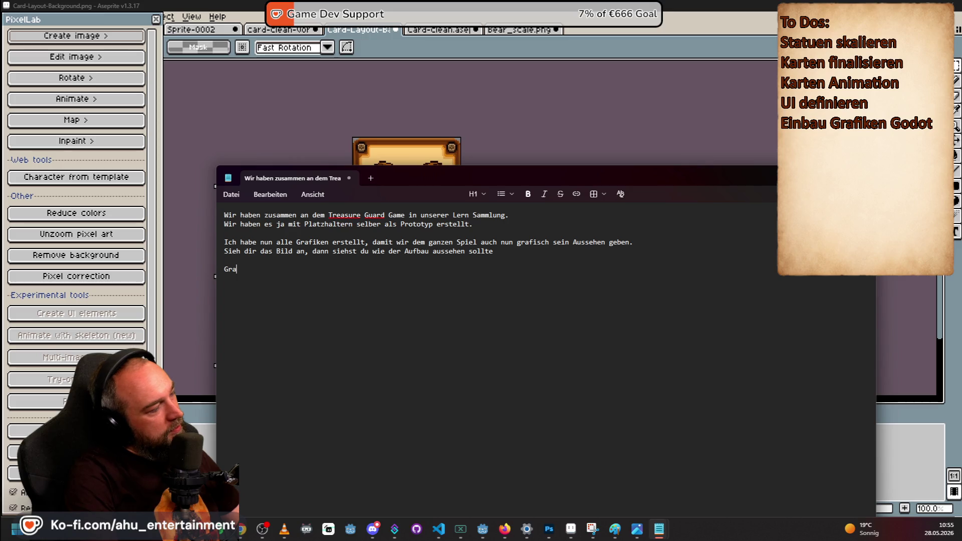
text(afiken beinhaltet)
- Add the 'Grafiken beinhalten:' heading and a background graphic line: made in 4K, used at 1080p
key(BackSpace)
text(n:)
key(Return)
key(Return)
text(Backgr)
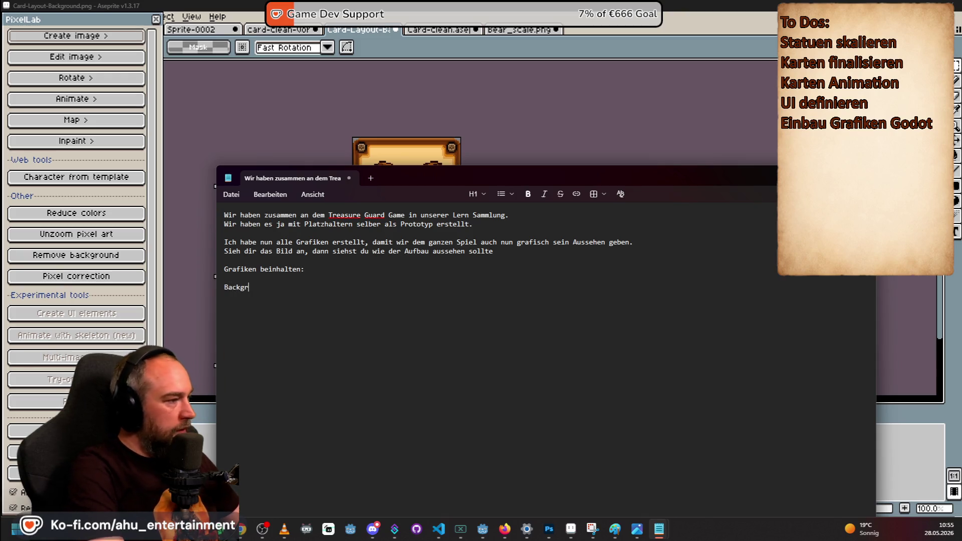
key(BackSpace)
key(BackSpace)
key(BackSpace)
text(nterg)
text(rund Gra)
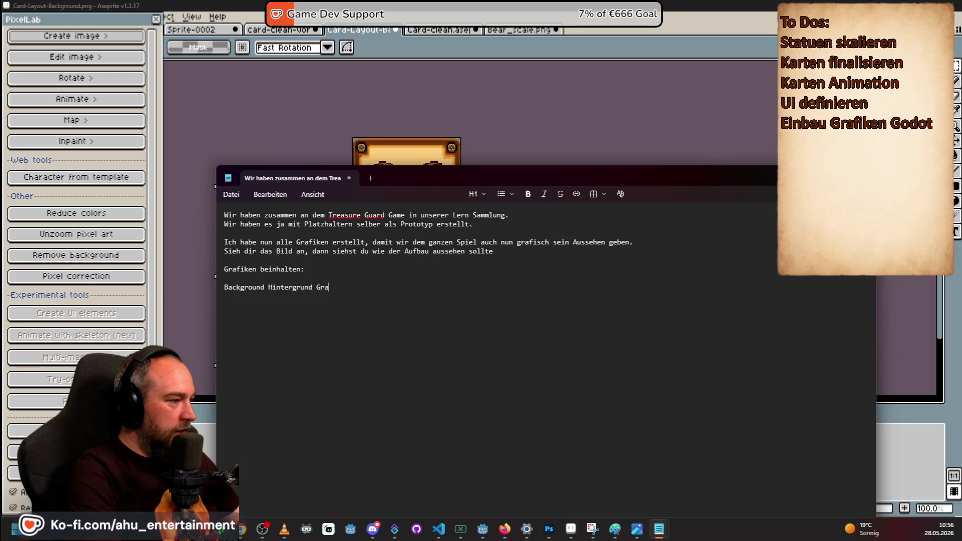
text(fik. in 34)
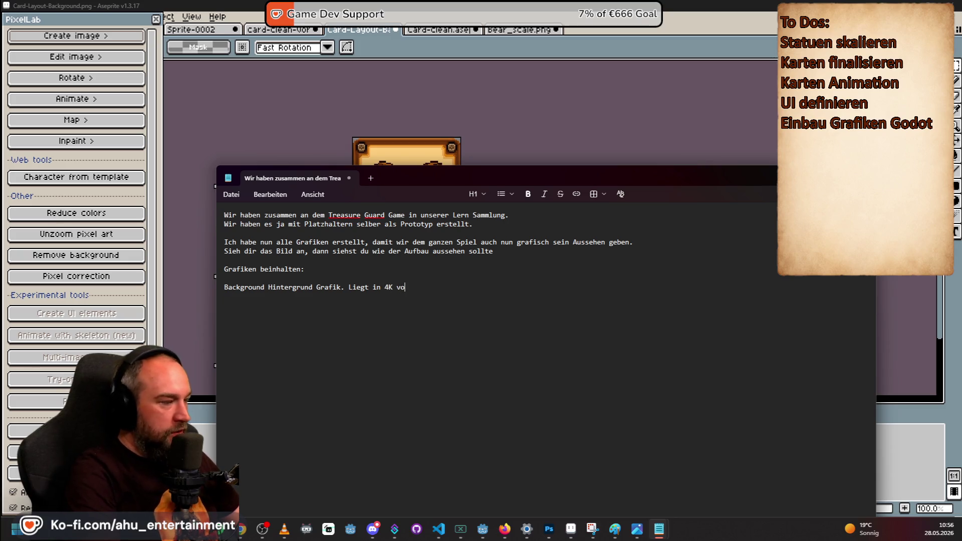
text(r, wird natürlich erst)
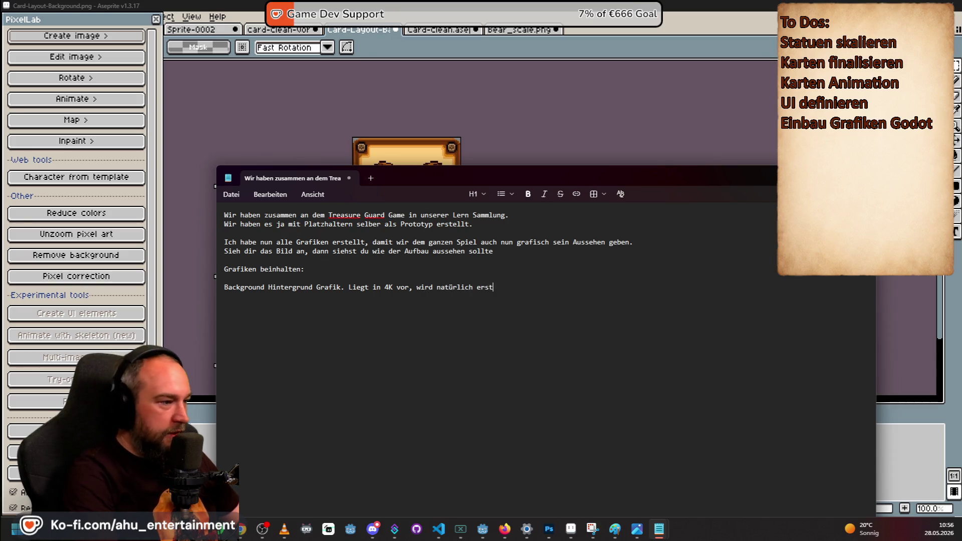
key(BackSpace)
key(BackSpace)
key(BackSpace)
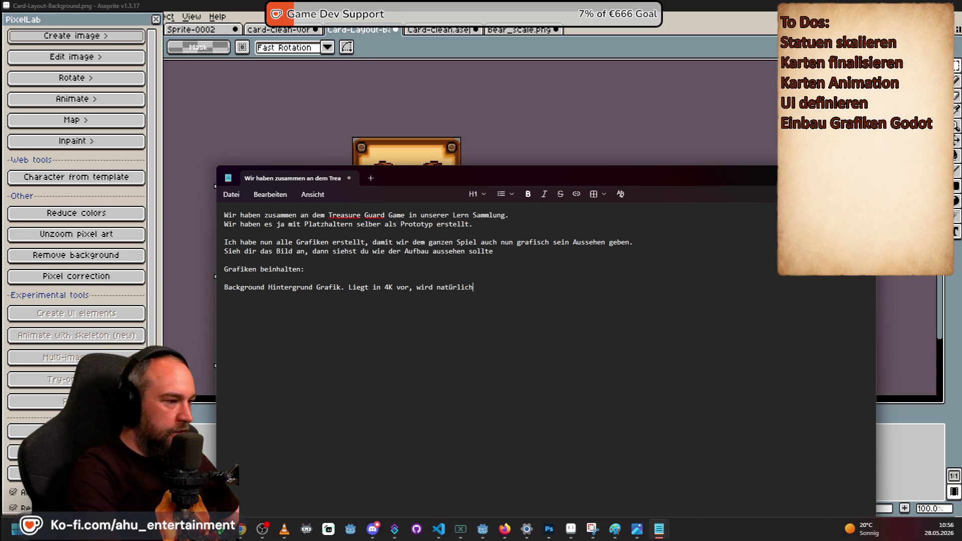
text( erstmal auf 10)
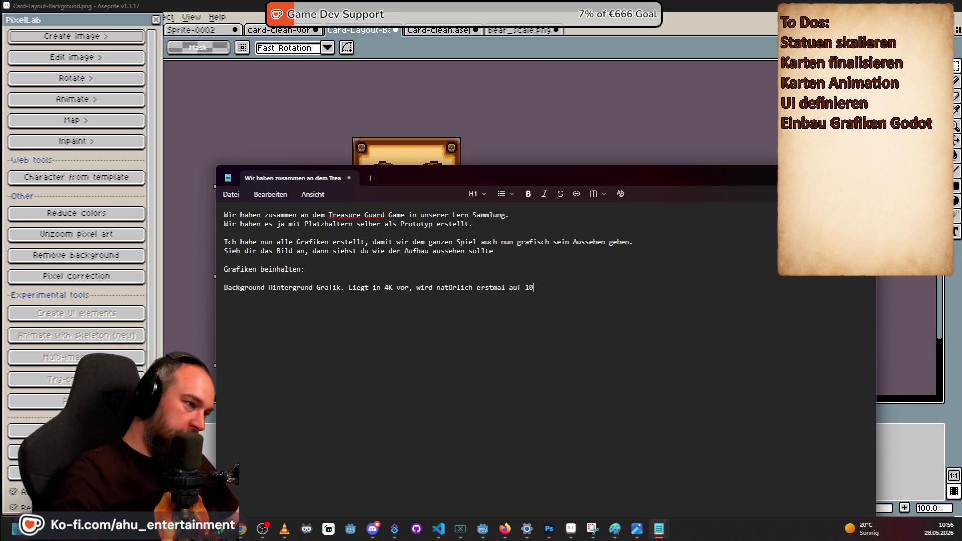
text(80p w)
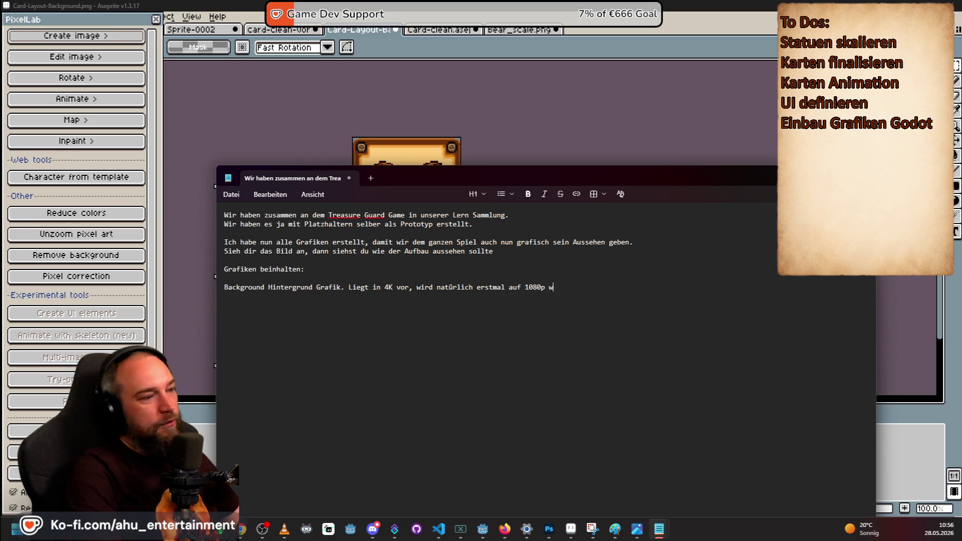
- End the background line with 'genutzt.' and begin the Karten line about one background for all cards
key(BackSpace)
text(ange)
key(BackSpace)
key(BackSpace)
key(BackSpace)
text(genutzt.)
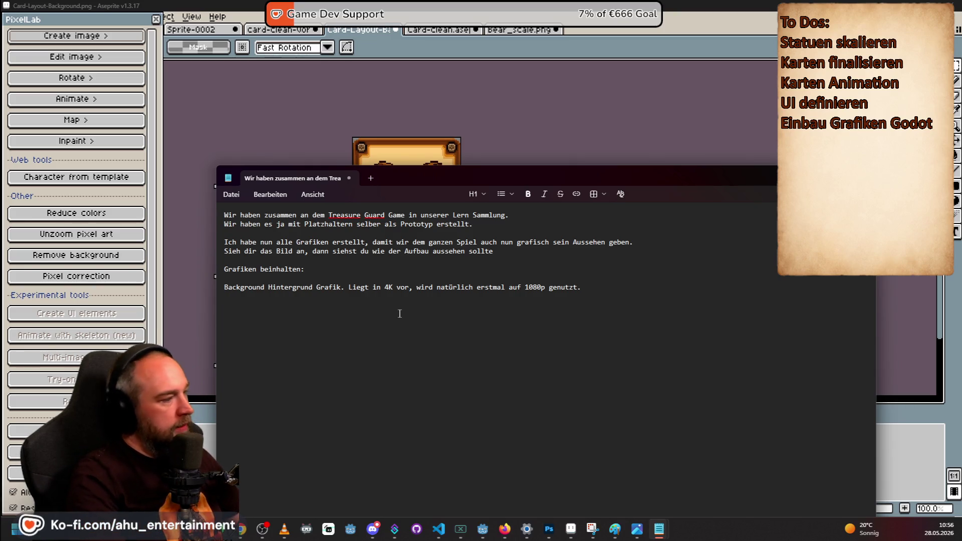
key(Return)
text(Karten:o )
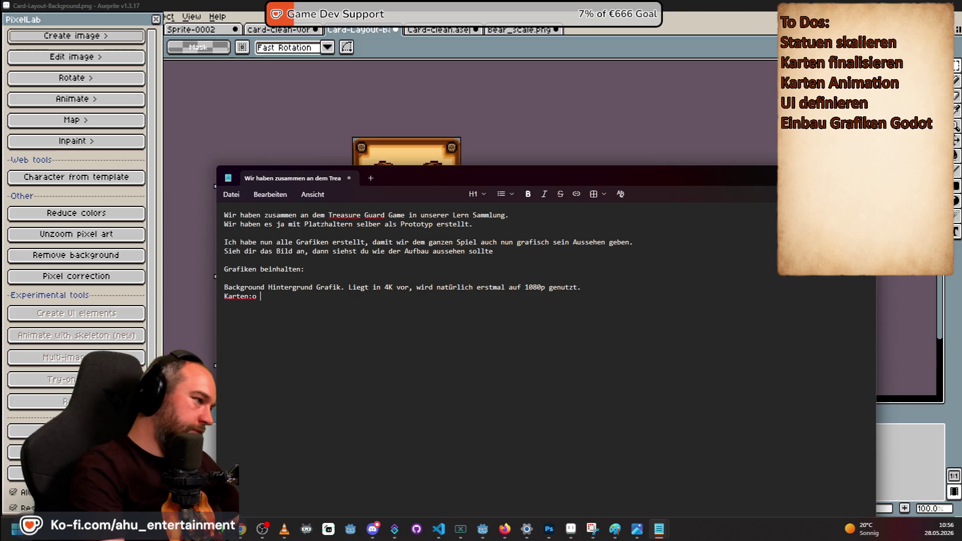
key(BackSpace)
key(BackSpace)
text( Einmal d)
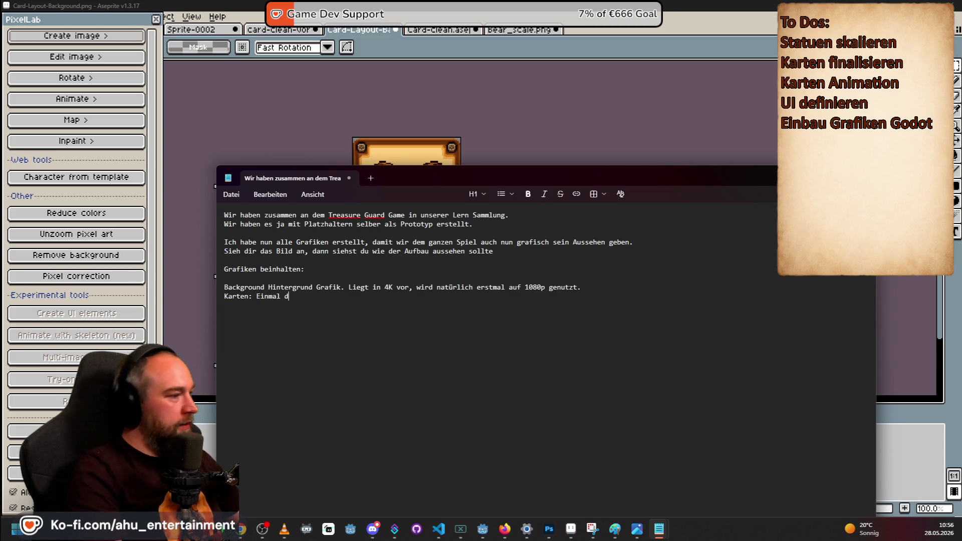
text(er Hintergrund für alle Karten.)
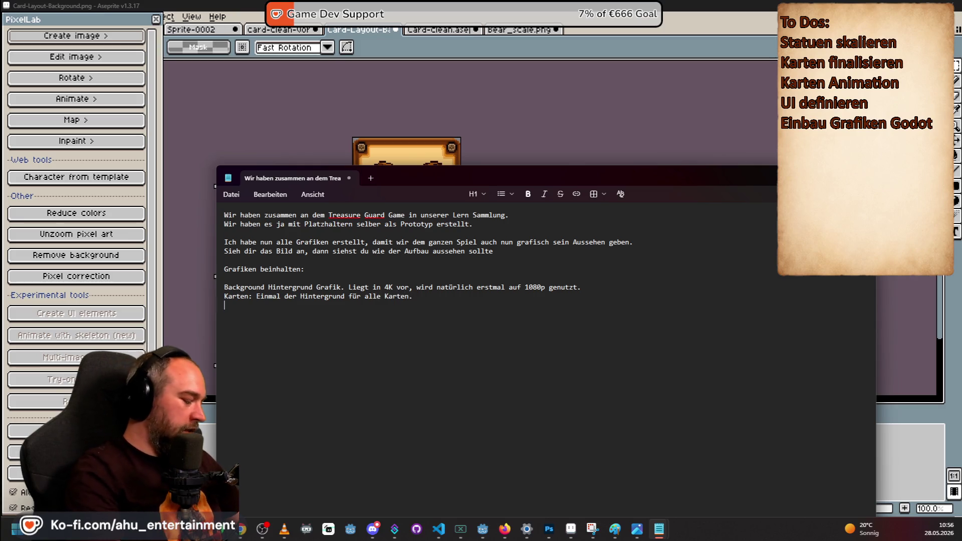
- Move the shared card background note onto its own dash bullet under 'Karten:'
click(396, 297)
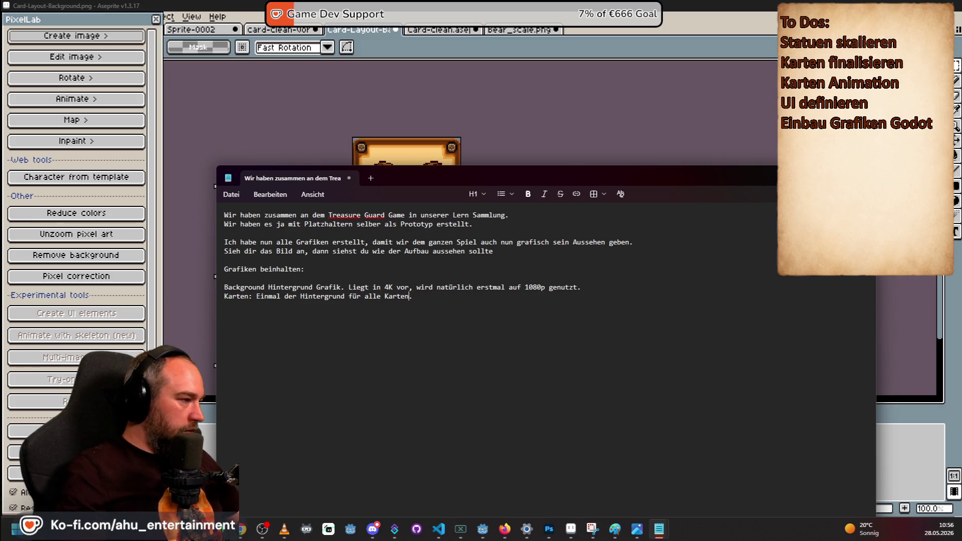
click(336, 297)
click(256, 296)
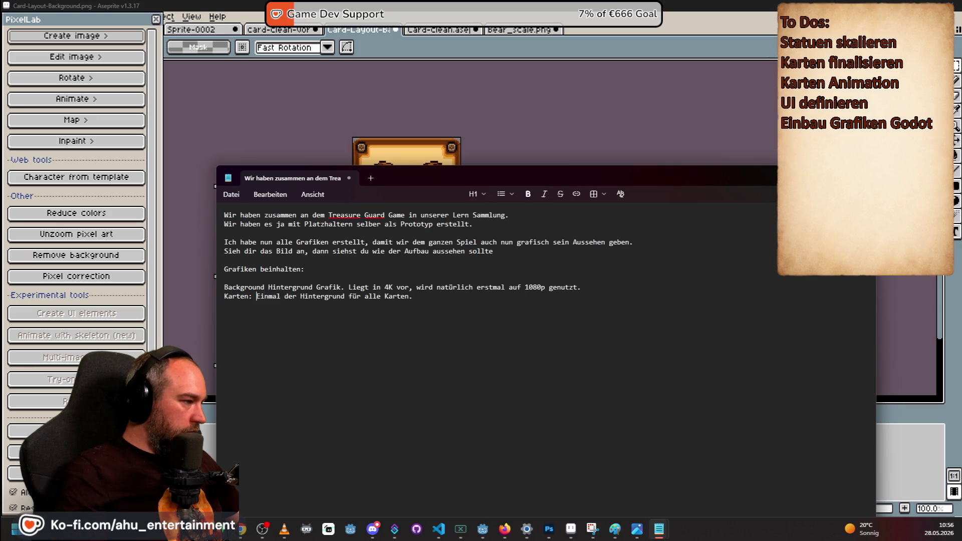
key(Return)
text(-)
key(End)
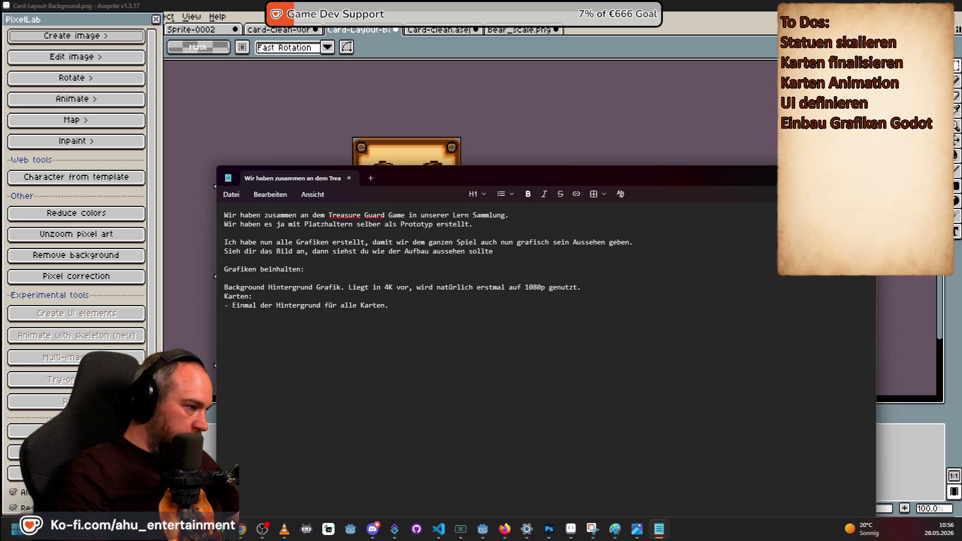
key(BackSpace)
key(Return)
- Add a bullet that each animal has its own card, with the animal names in English
text(- )
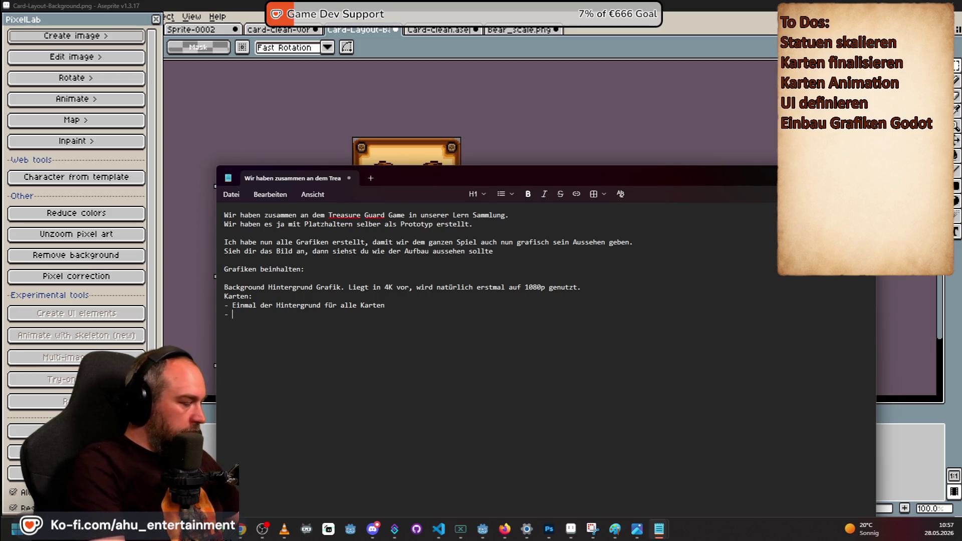
text(Jedes Tier hat einen Hi)
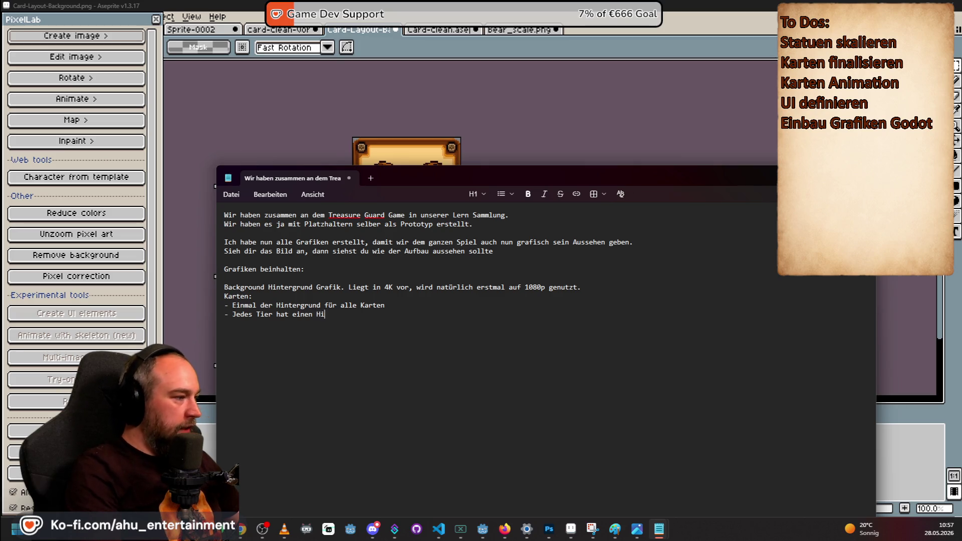
text(einze)
text(Karte. Die N)
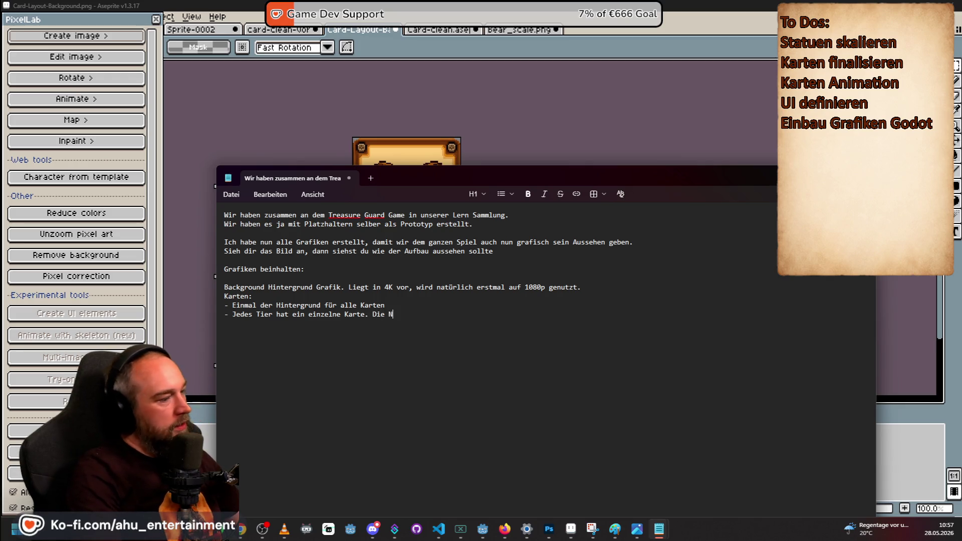
text(amen der Karten sind)
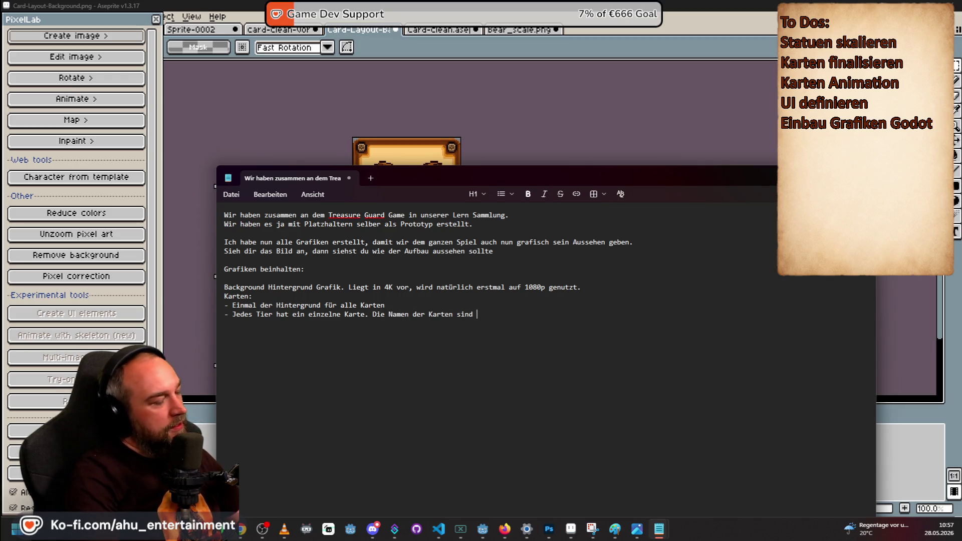
text(Gen)
key(BackSpace)
text(Englisch)
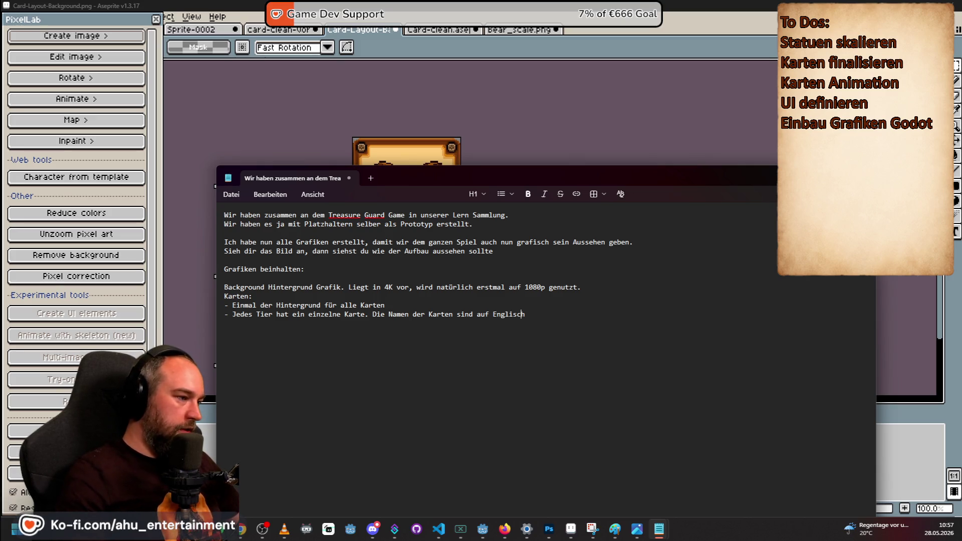
click(427, 314)
text(Tiere auf den)
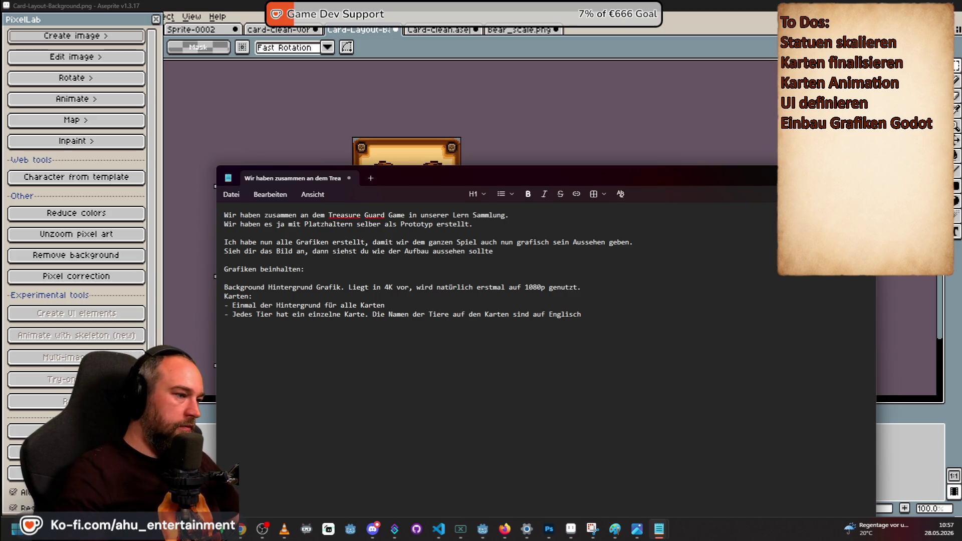
click(225, 332)
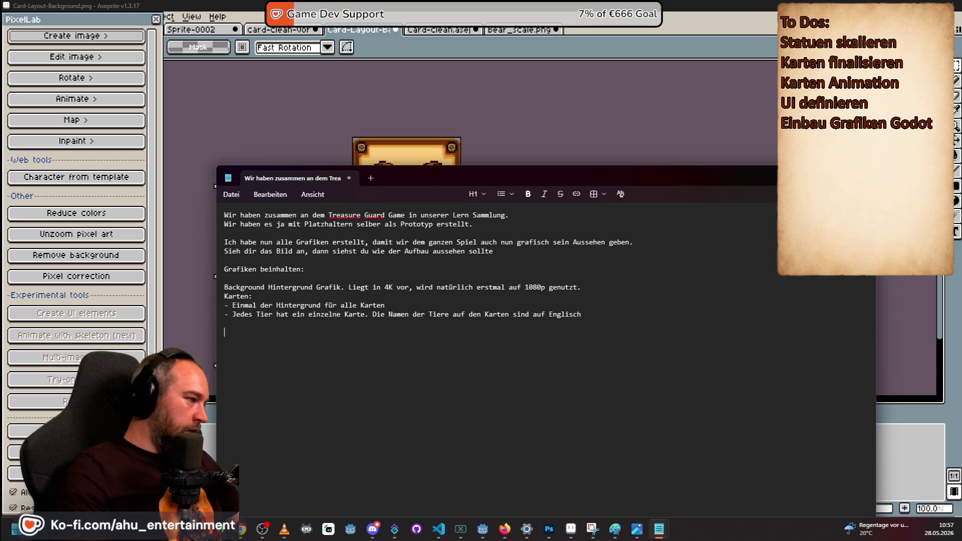
- Start 'Statuen:' with bullets on one graphic per statue and a planned eye-glow animation
text(Statu)
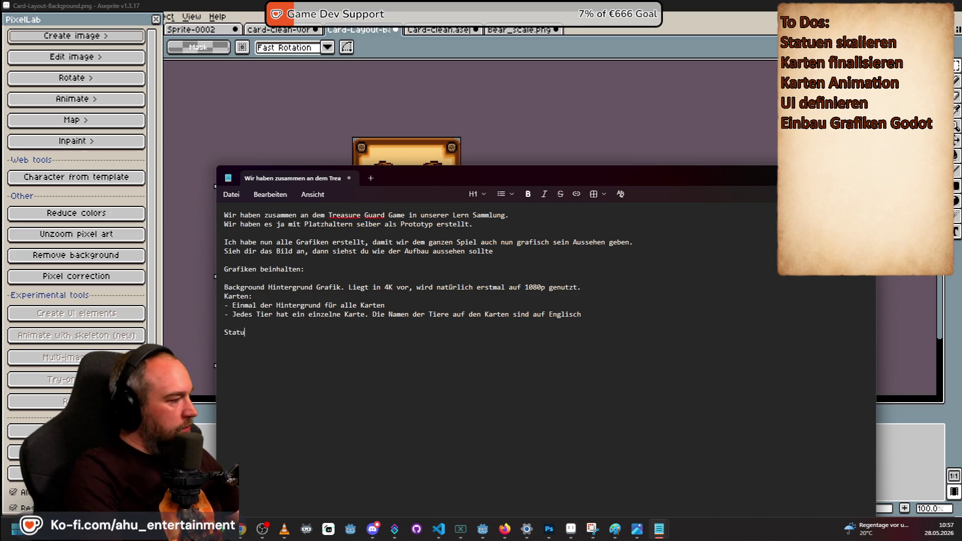
text(en: - Jede Statue hat )
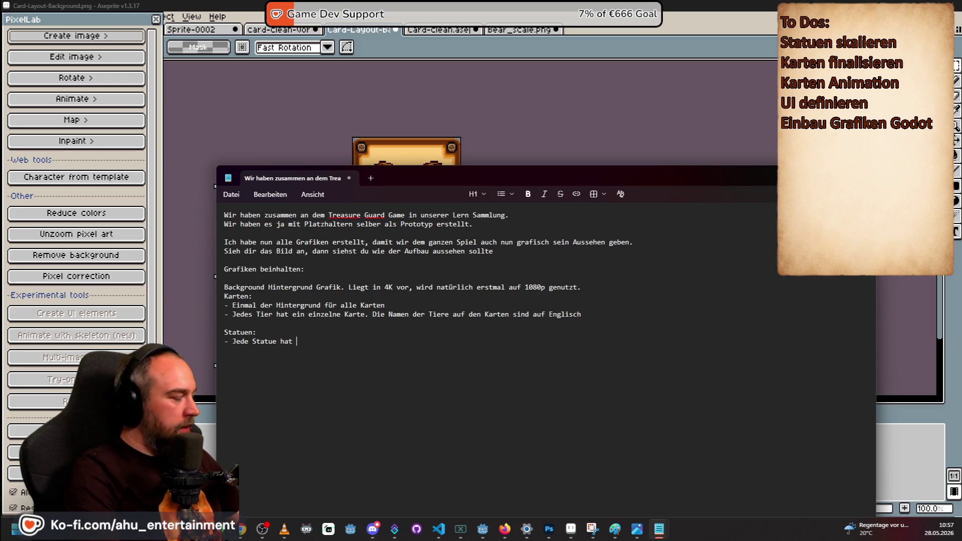
text(eine einzelne Grafik)
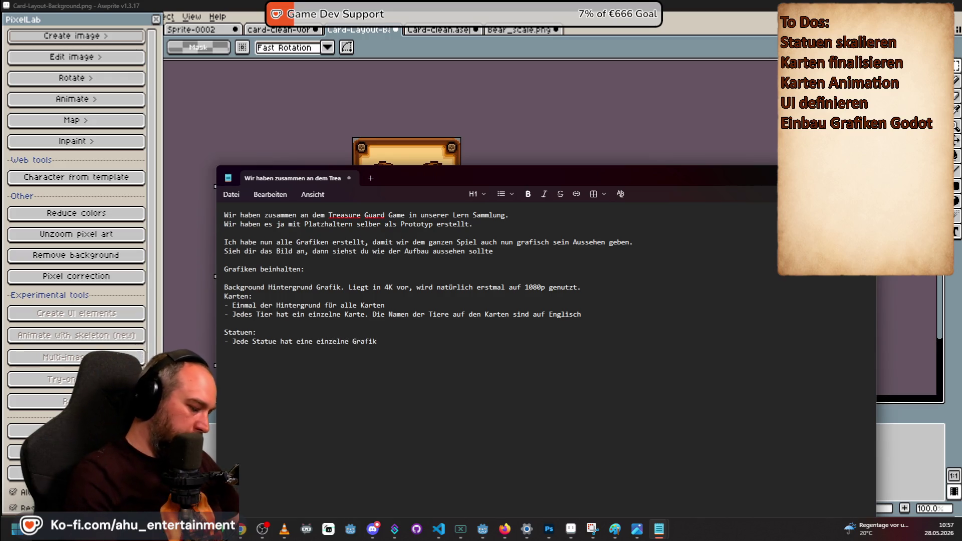
key(Return)
text(Es folgt noch eine Animation )
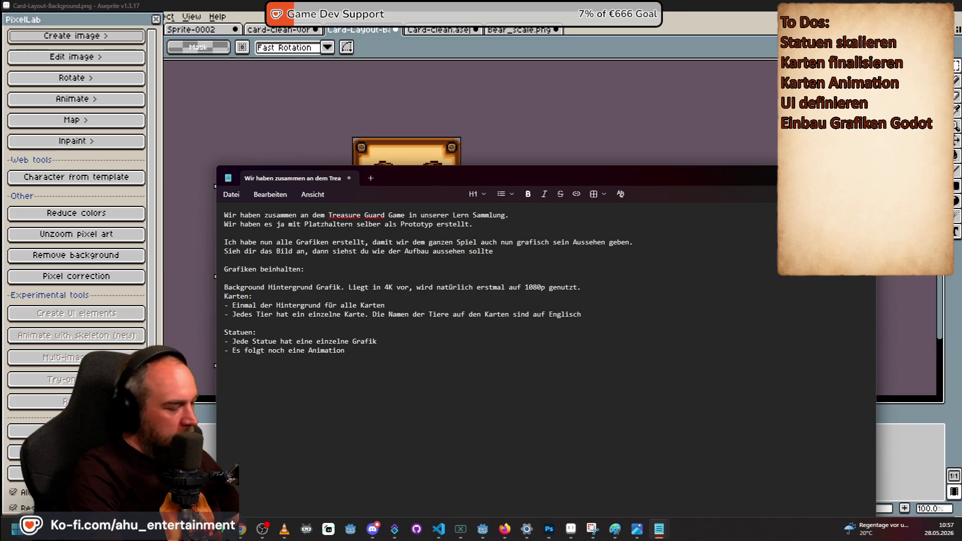
text(bei der die Augen leuchten, die is)
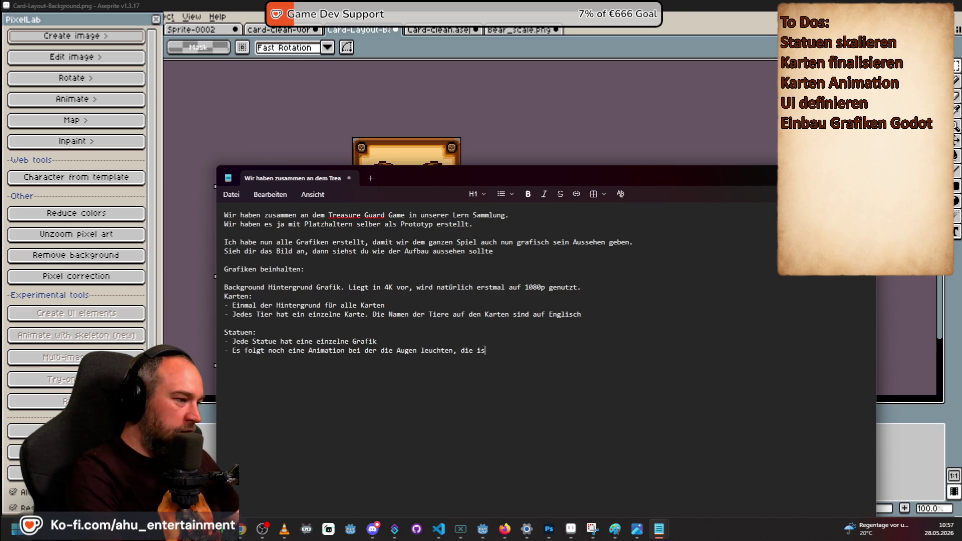
text(t noch nicht für jede )
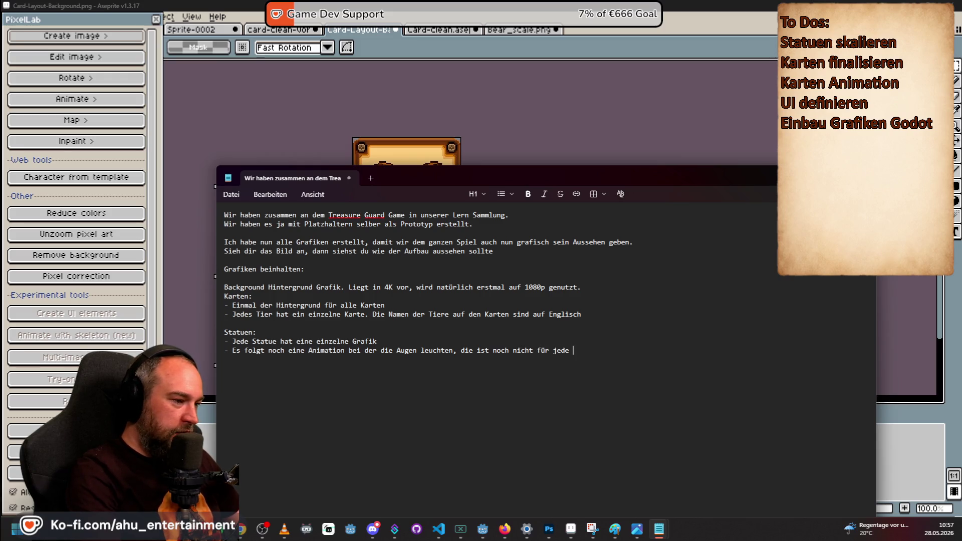
text(Statur f)
key(BackSpace)
text(vorhanden, plane das aber ein)
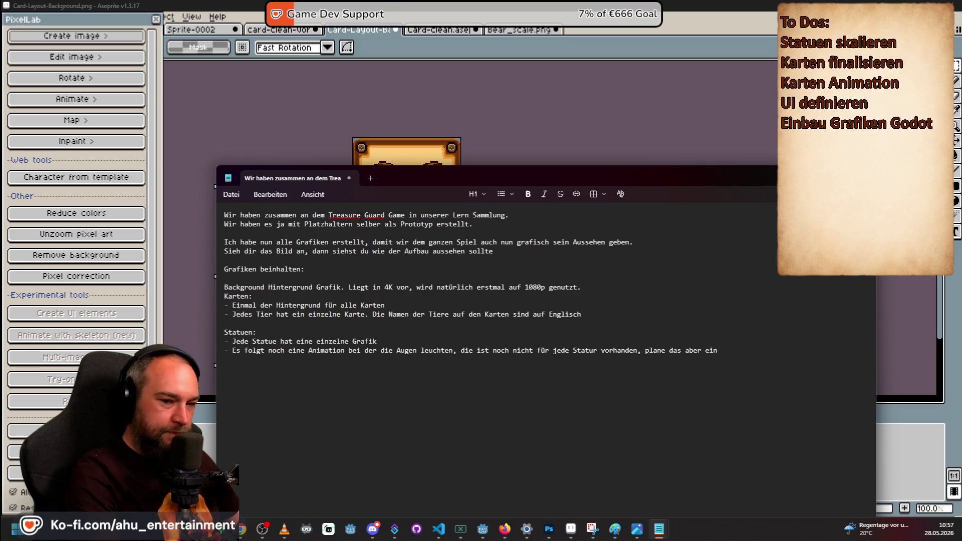
text(.)
- Explain the glow marks which statue the matching card activates, then leave a blank line
key(Return)
key(BackSpace)
text(Diese Animation)
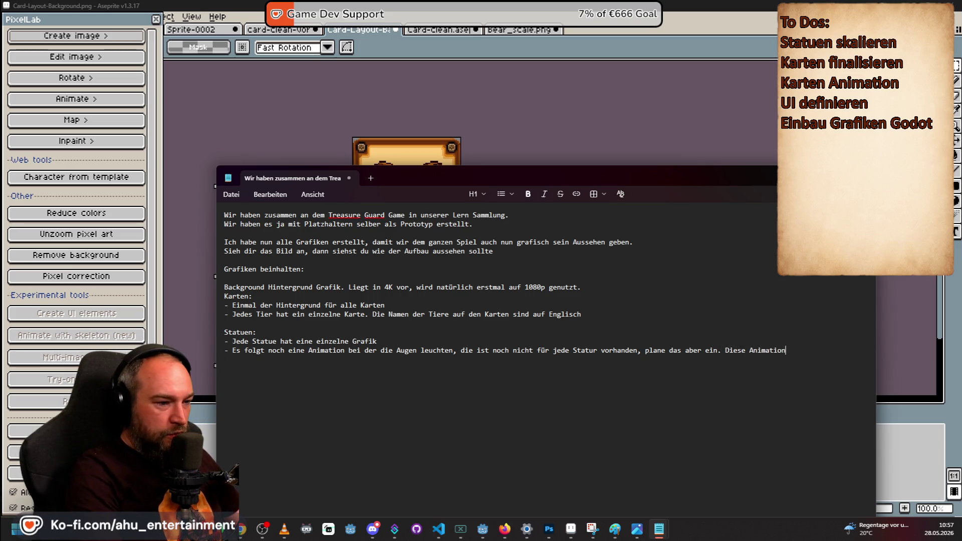
text(gentutzt, sobald d)
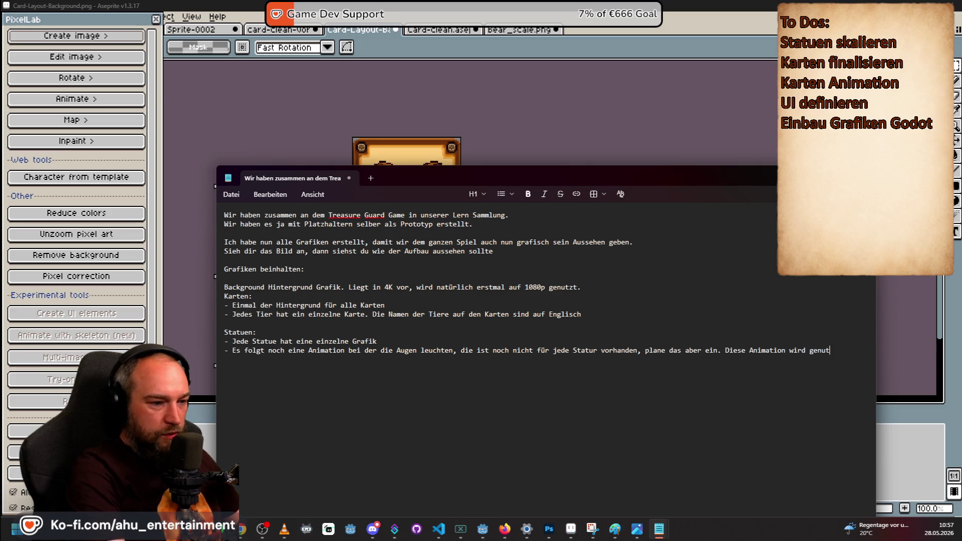
text(ie pa)
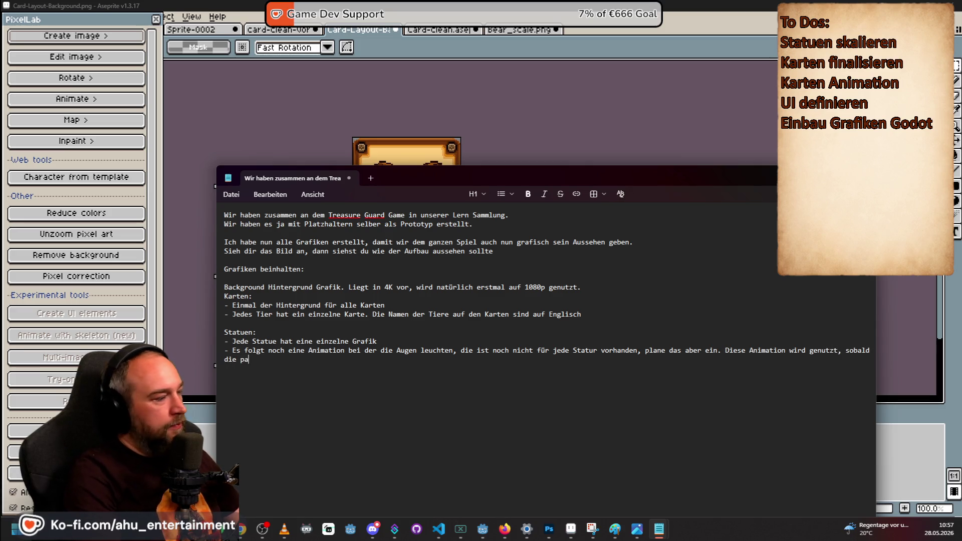
text(ssende Kumge)
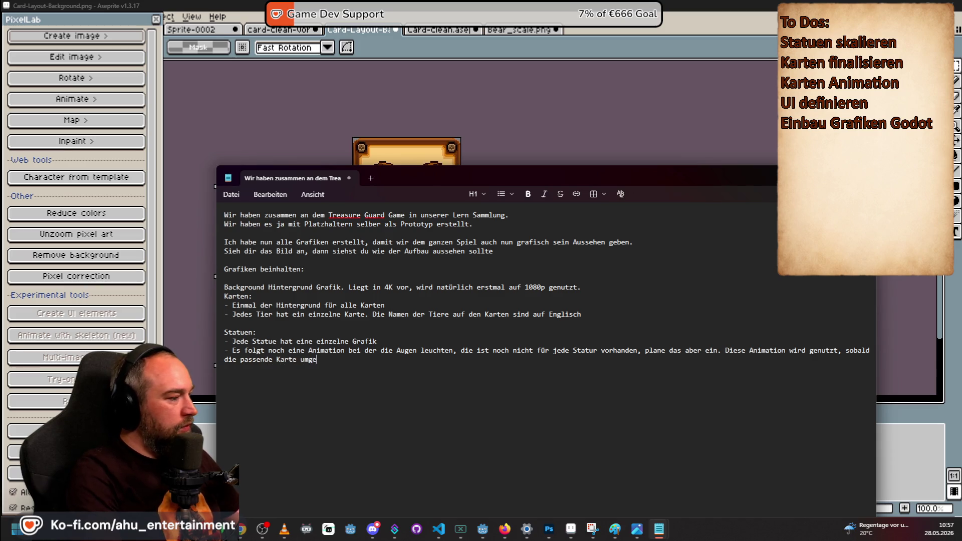
text(, )
text(an sieht, welche )
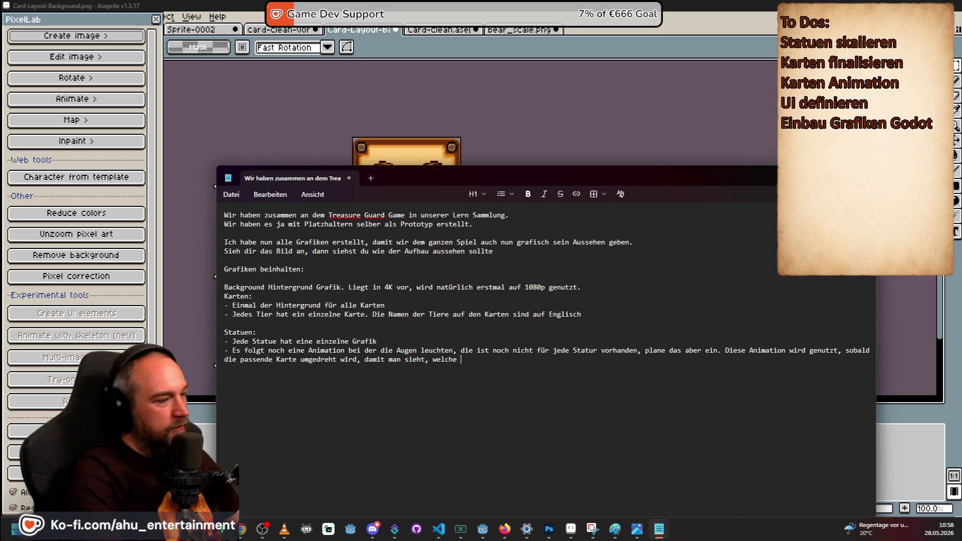
text(Figur)
key(BackSpace)
key(BackSpace)
text(St)
text(atuen )
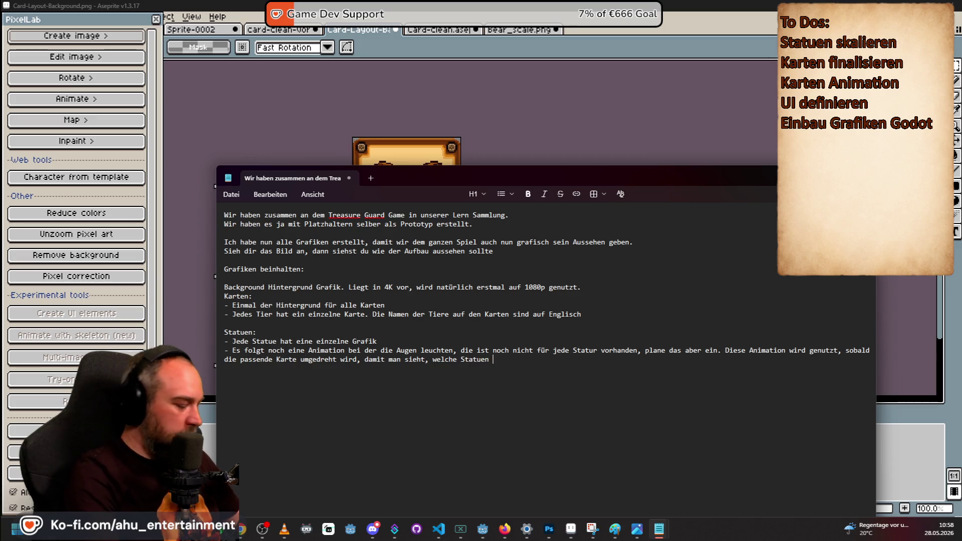
text("aktiviert" also welche )
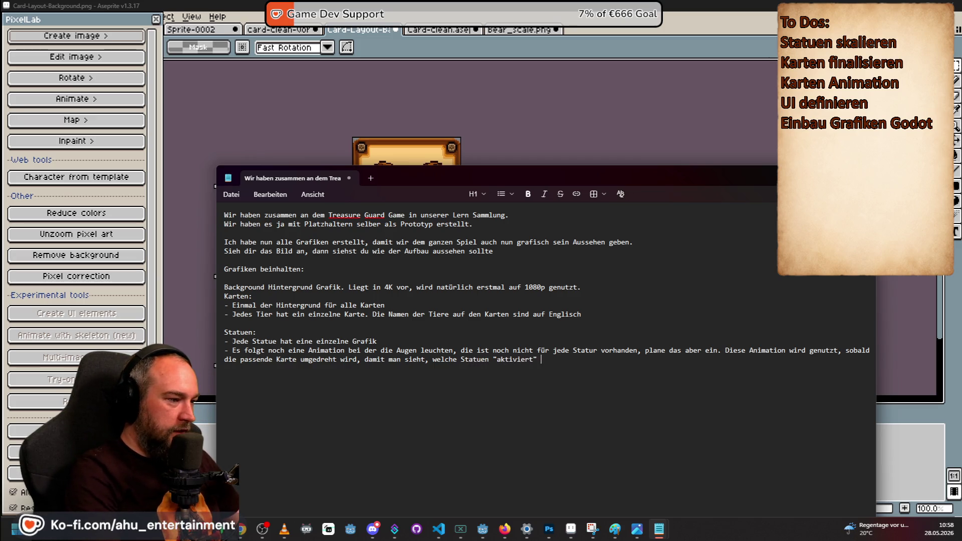
text(Karte umg)
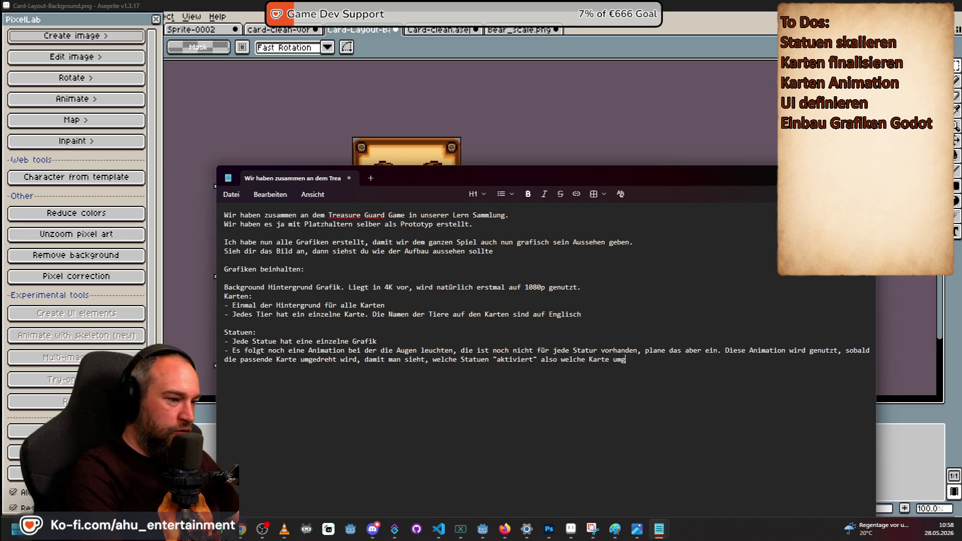
text(e)
key(Return)
key(Return)
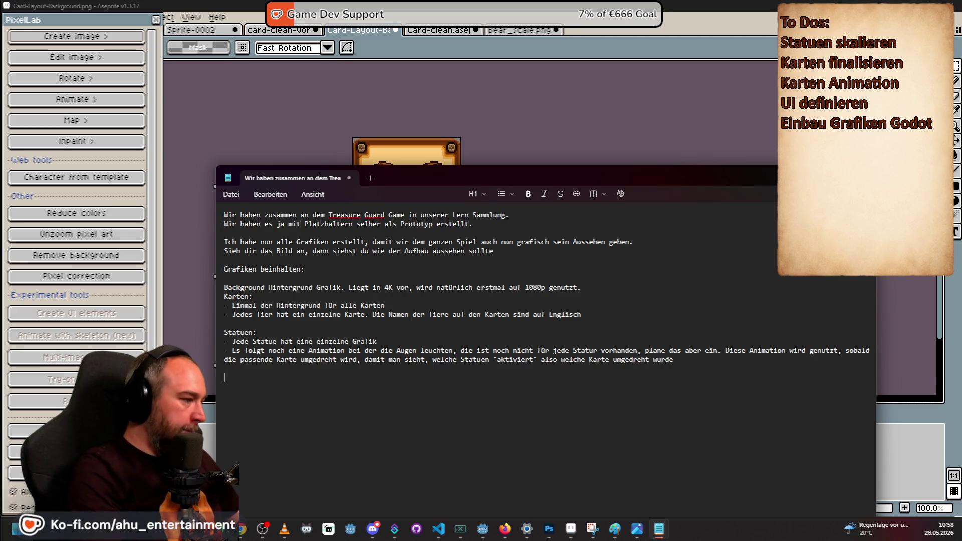
- Add a 'Münzen:' section saying coins show physically as 1-3 coins, not a number
text(Mün)
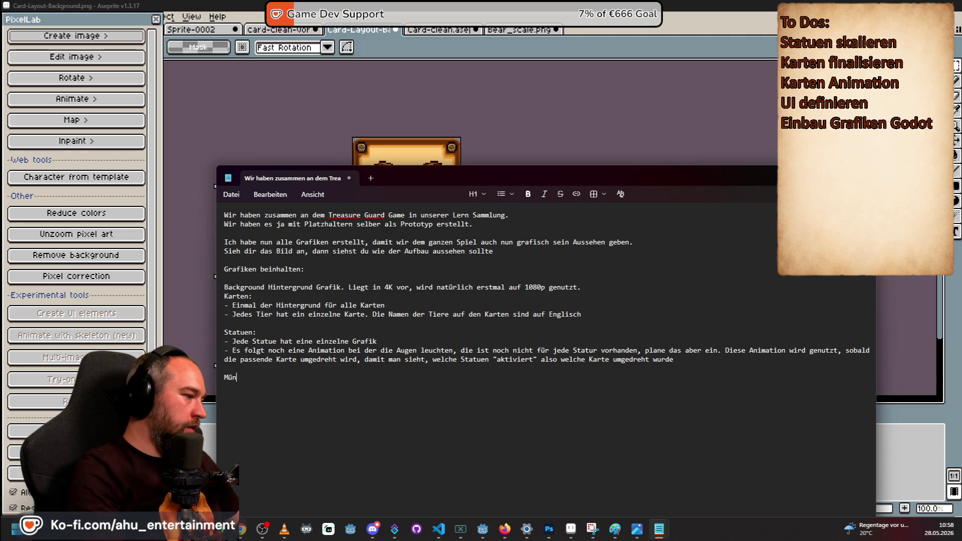
text(mzn_:)
key(BackSpace)
text(:)
key(Return)
text(Die MNü)
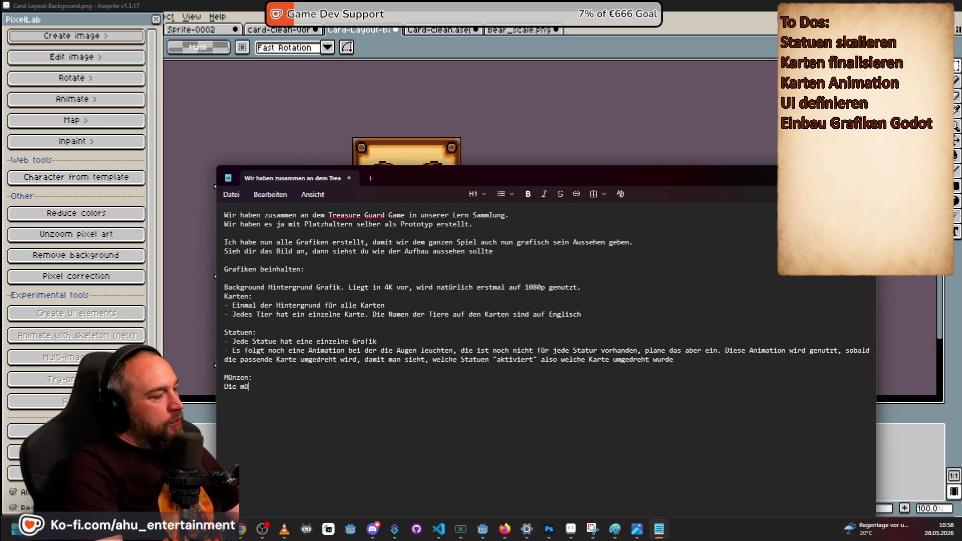
text(ün)
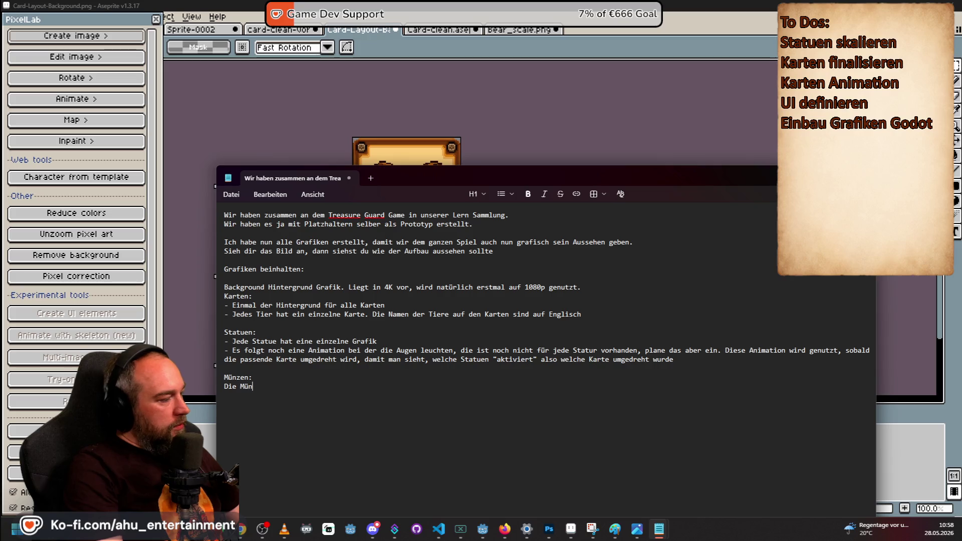
text(zen soen)
key(BackSpace)
key(BackSpace)
text(cht als Zahl agegh)
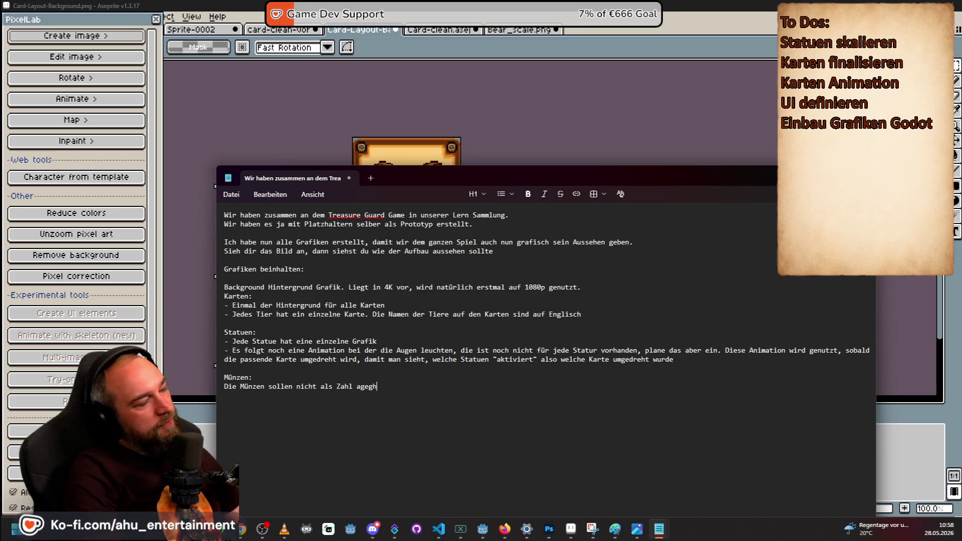
key(BackSpace)
text(ngegeben werd)
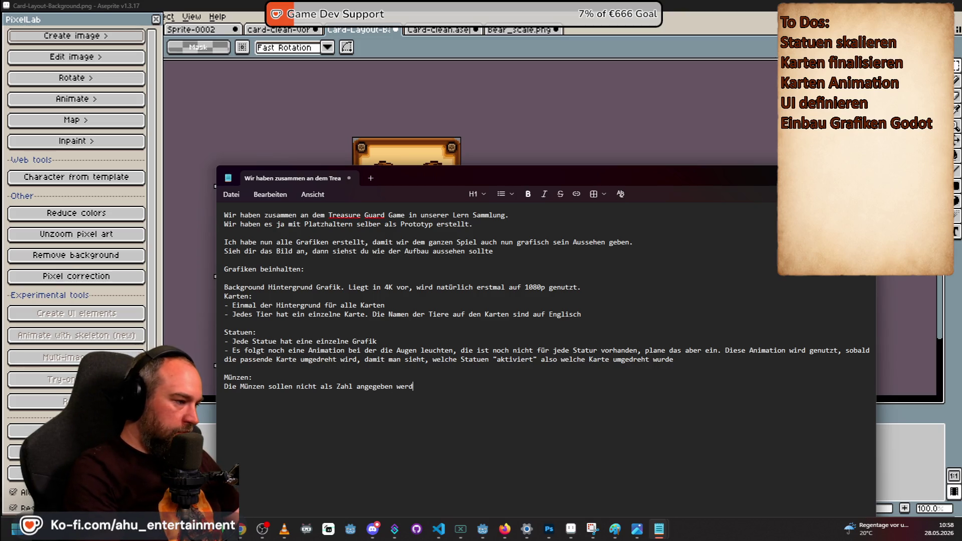
text(en, sondern phy)
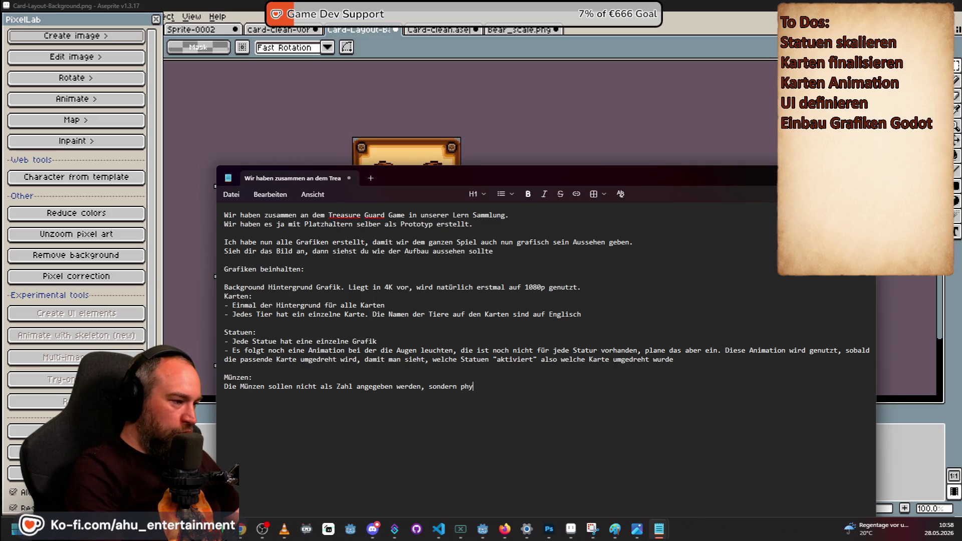
text(isch 1-2)
text(Müm)
key(BackSpace)
text(. Die Grafik liegt als Coin vor)
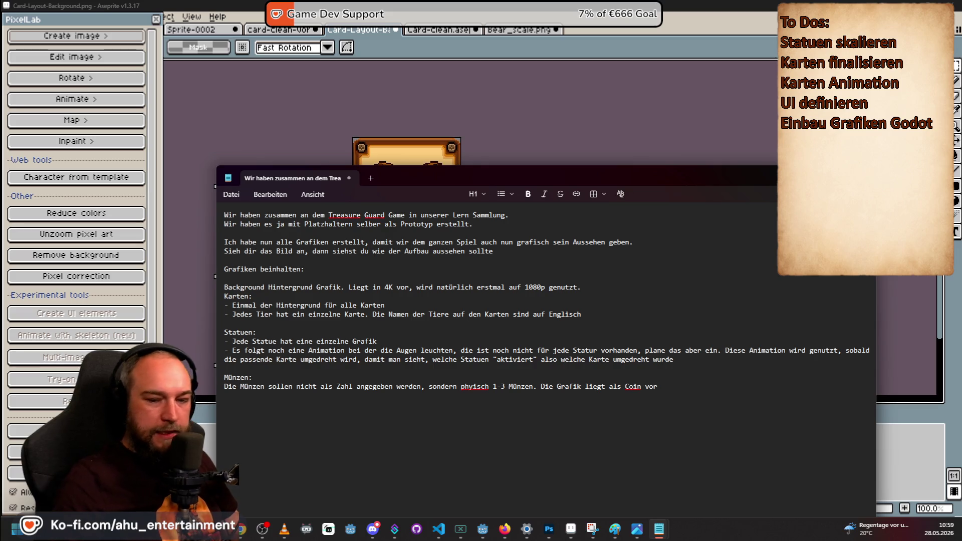
- Check the Coin graphic's name in the browser, then finish the coin note and add a blank line
key(alt+Tab)
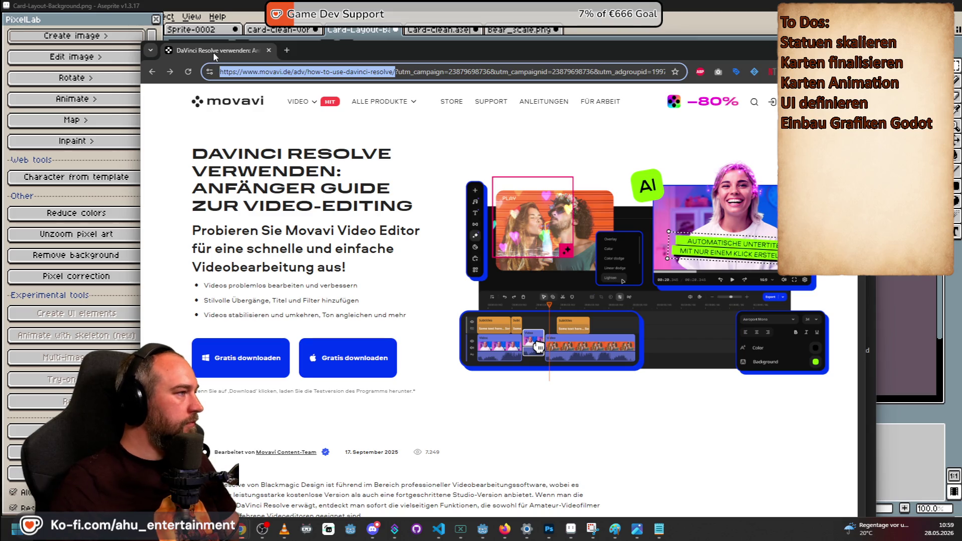
key(alt+Tab)
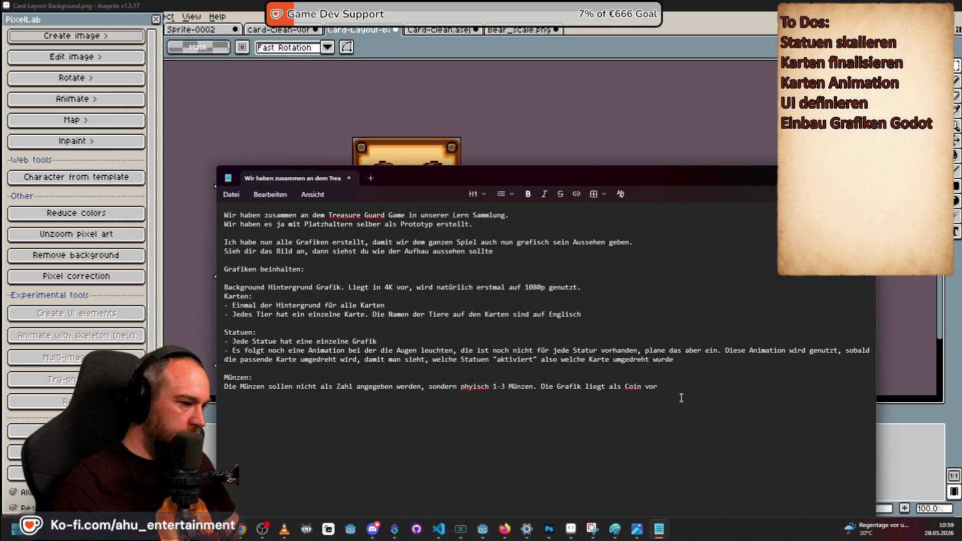
click(693, 377)
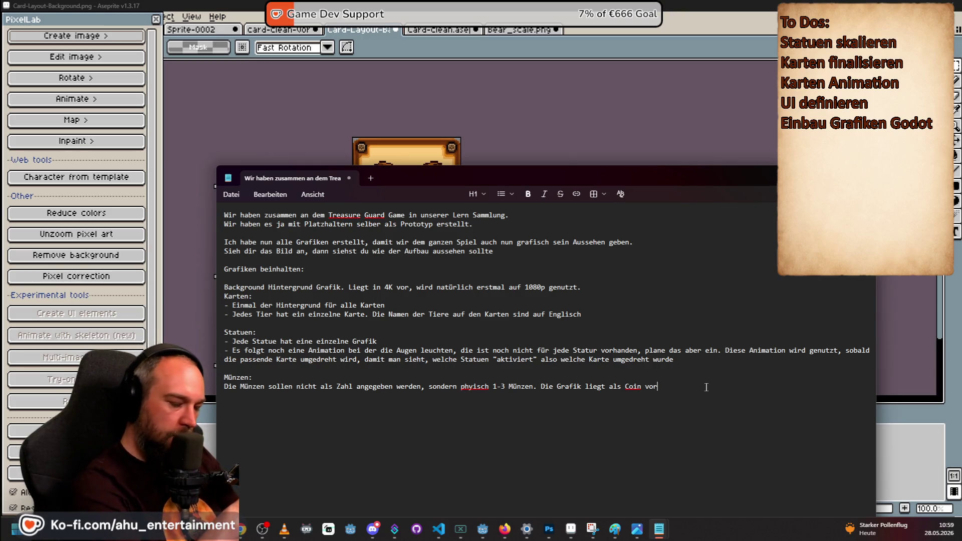
key(Return)
key(Return)
text(Folgende Din)
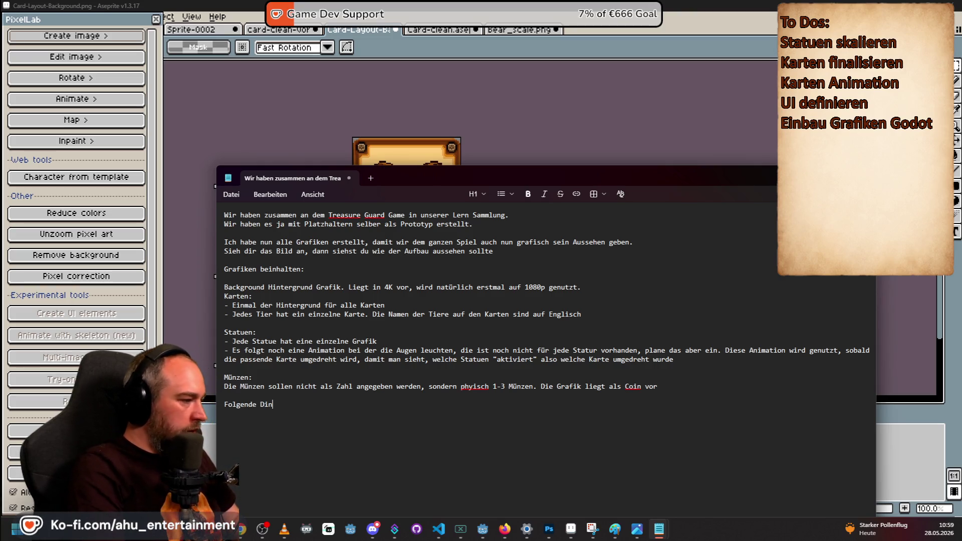
- List the planned extras: players 1-4 each get a pre-chosen graphic with their coins beside it
text(ge sind nocht)
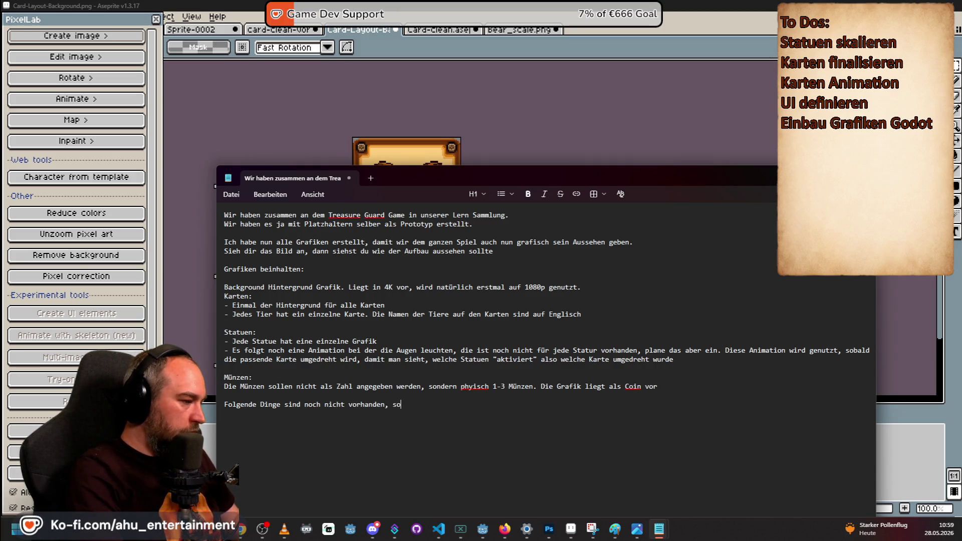
text(g mit rein.-)
key(Return)
key(BackSpace)
key(BackSpace)
key(Return)
text(#S)
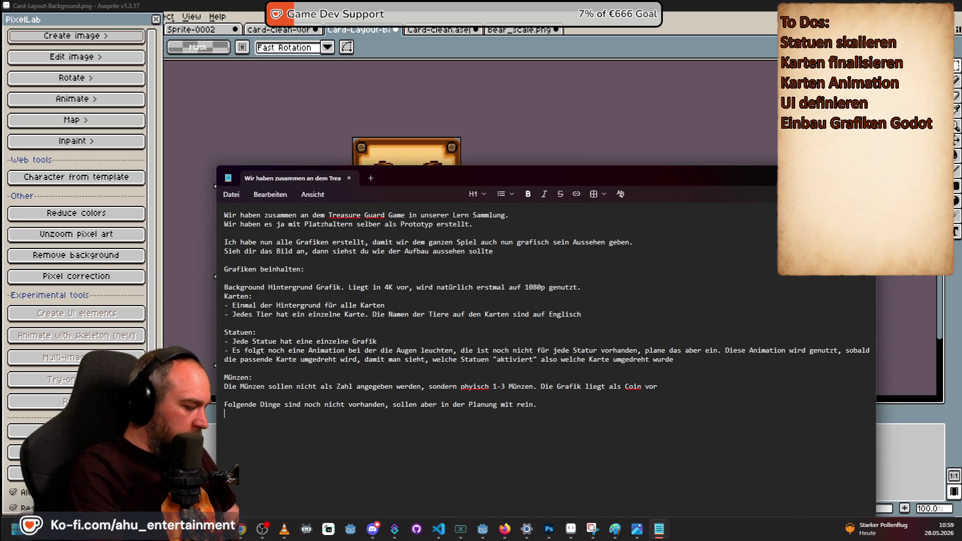
text( soll )
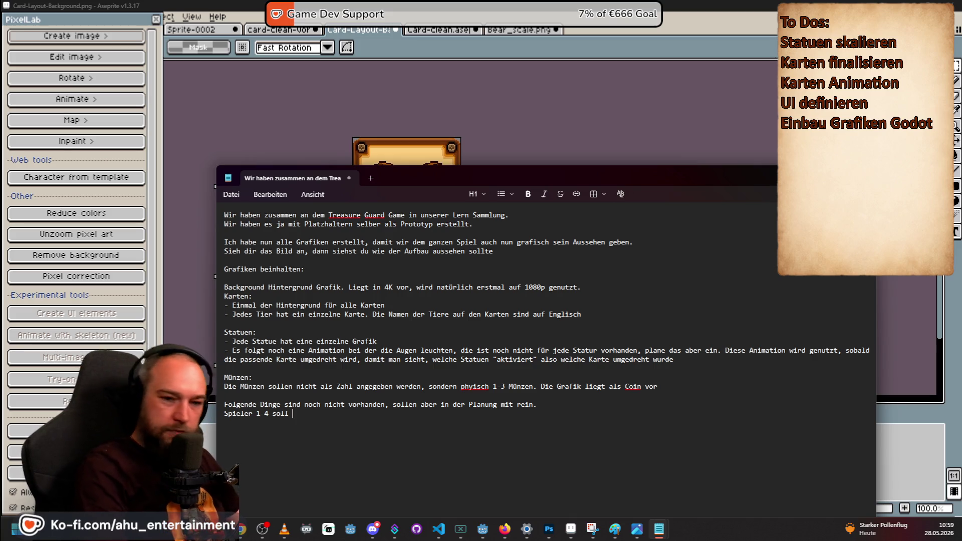
text(einie)
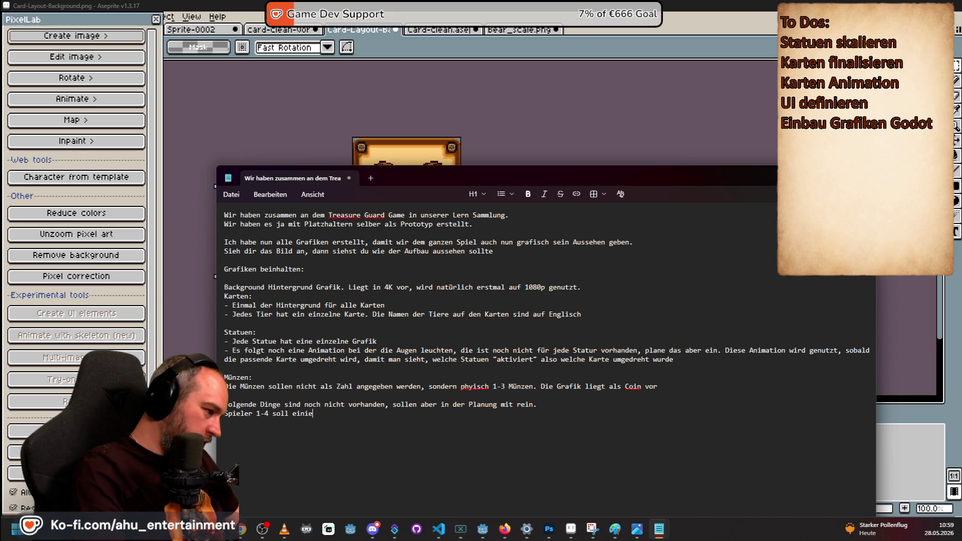
text( Grafik erhalten)
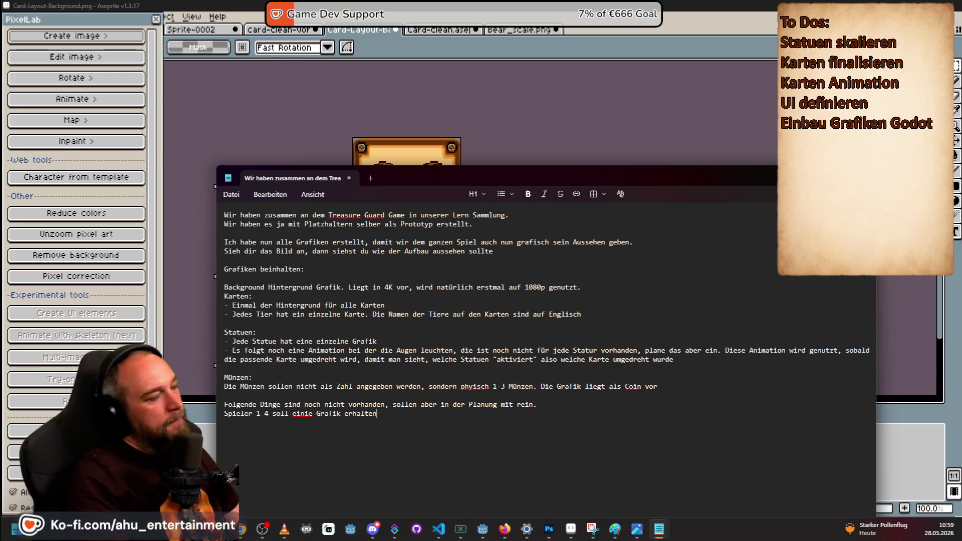
text(, wztei)
key(BackSpace)
key(BackSpace)
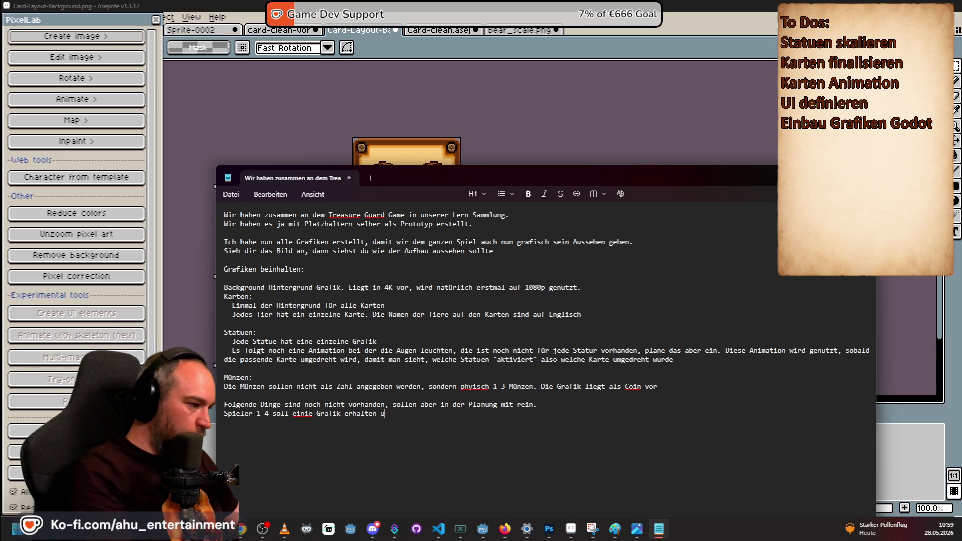
key(BackSpace)
text(welche der Spieler sich vo)
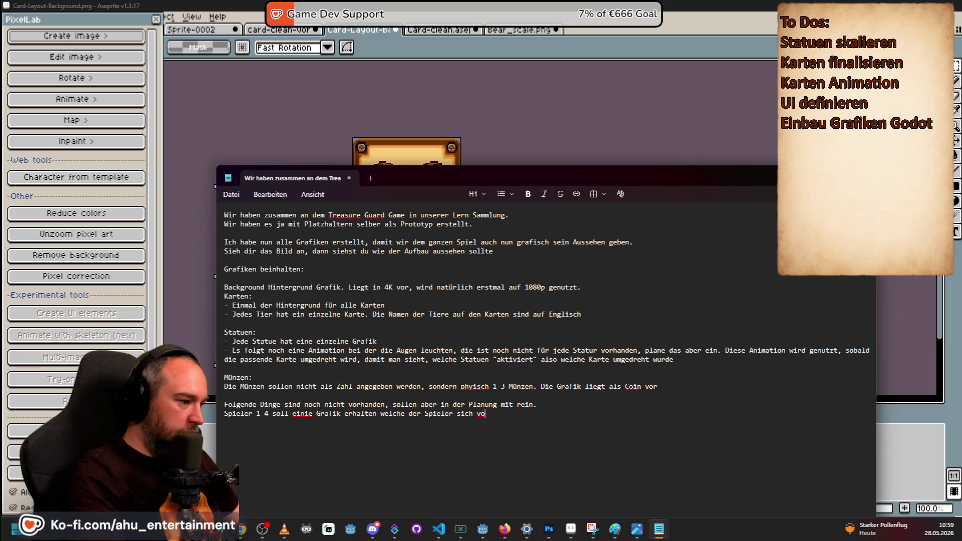
text(rher4 )
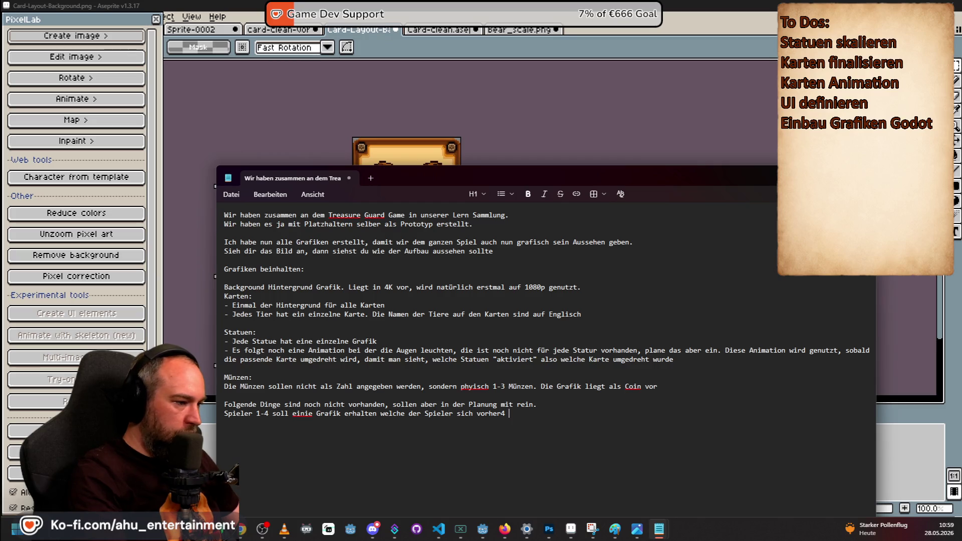
text(uchen )
text(,)
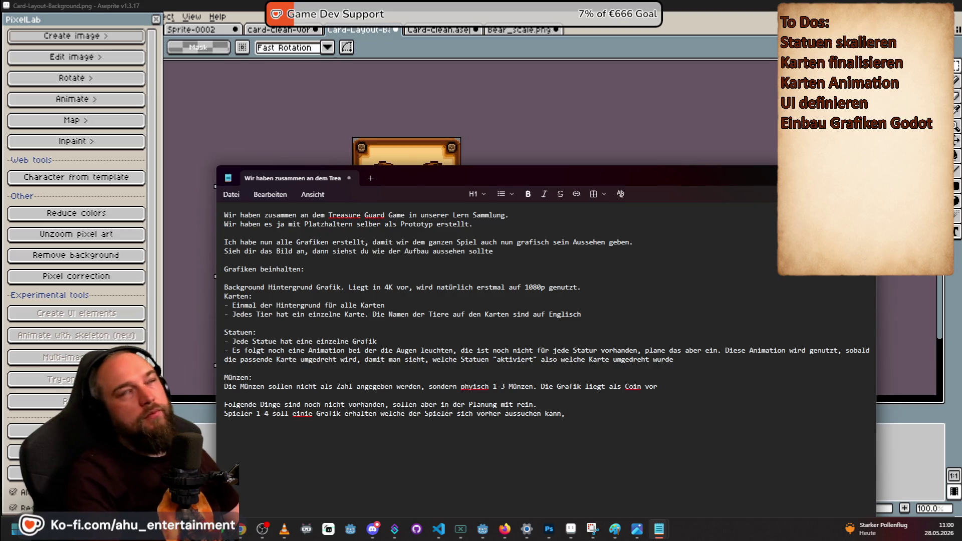
text( daneben kom)
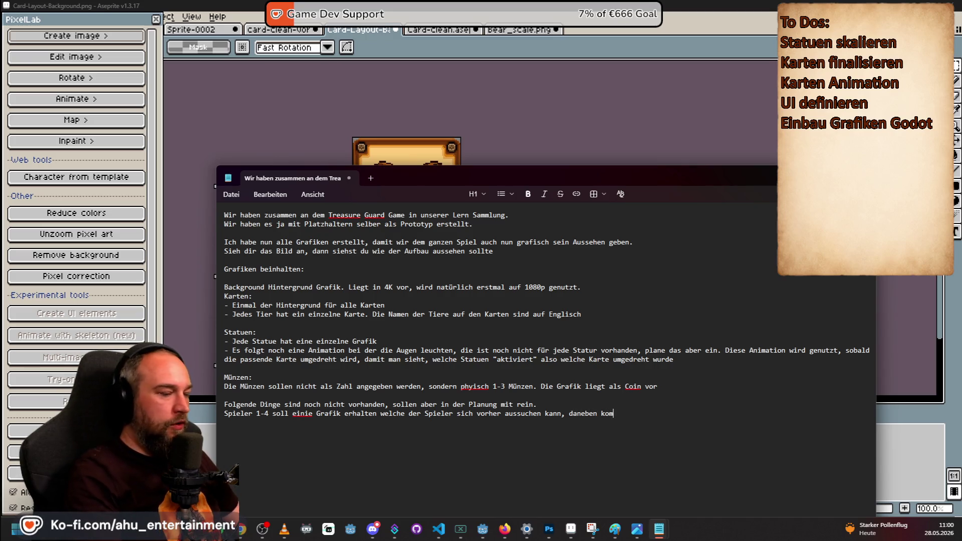
text(Münzen)
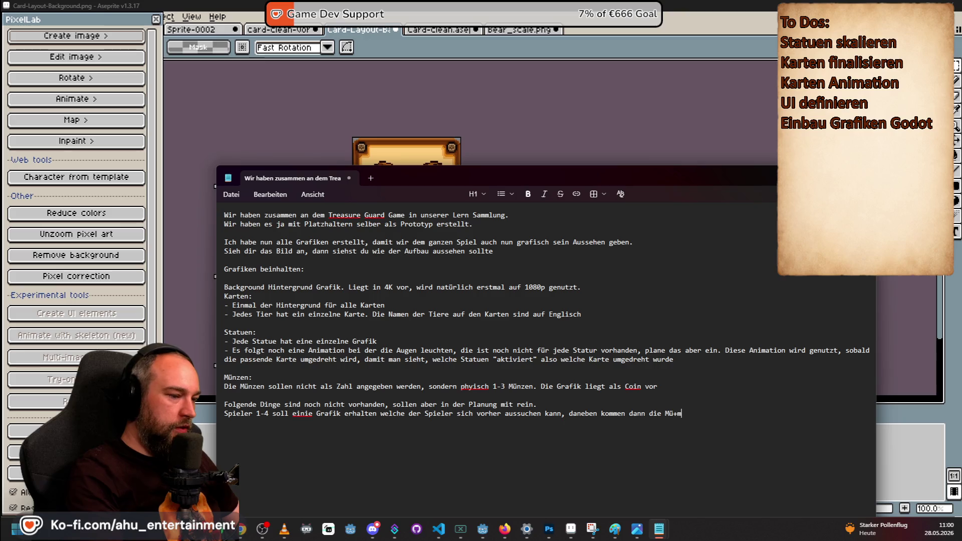
- Describe coins flying to the player's picture and stacking, so only a few stay visible
key(Return)
key(Return)
text(Die Mü)
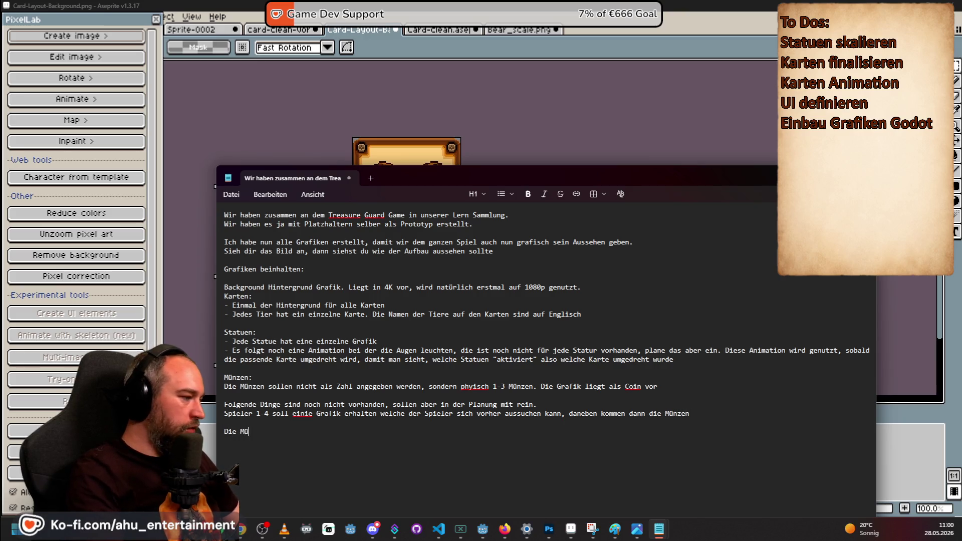
text(nzen fliegen in einer Animation )
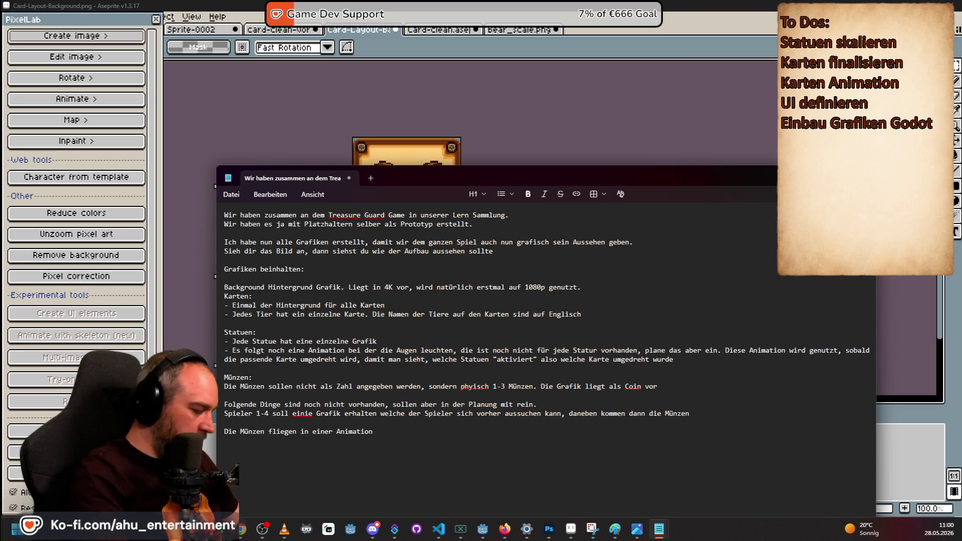
text(dann immer wenn de)
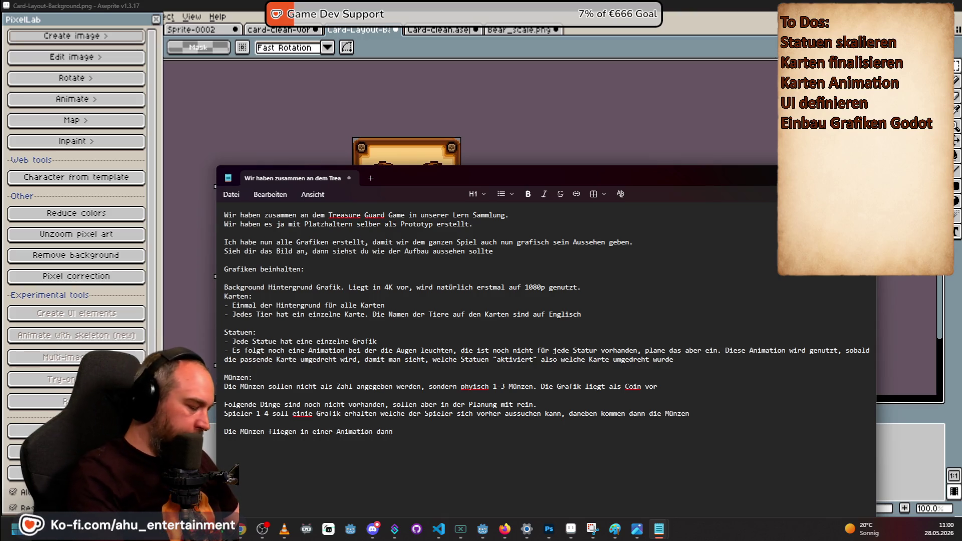
text(r Spie)
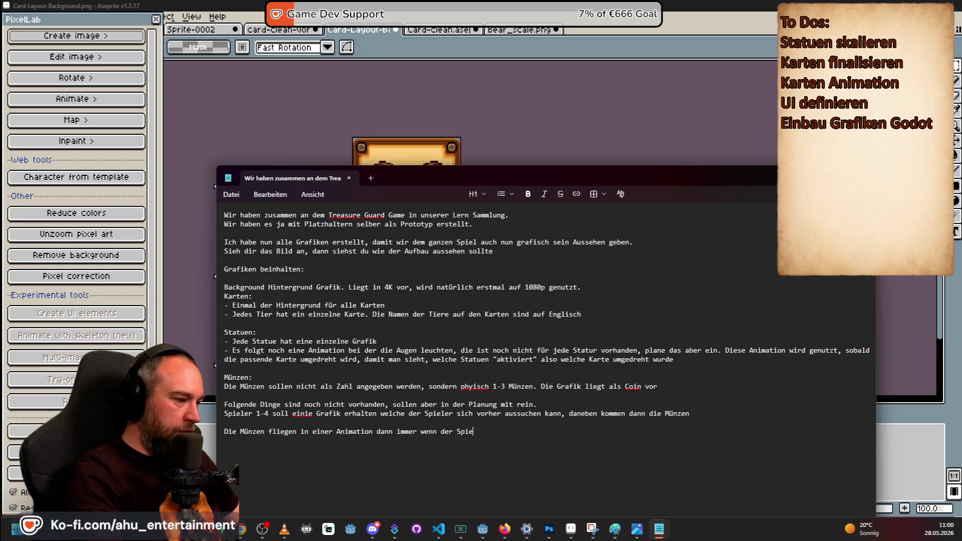
text(ler sie erhält zum bild daneben.)
key(Return)
key(Return)
text(#d)
text(Animation)
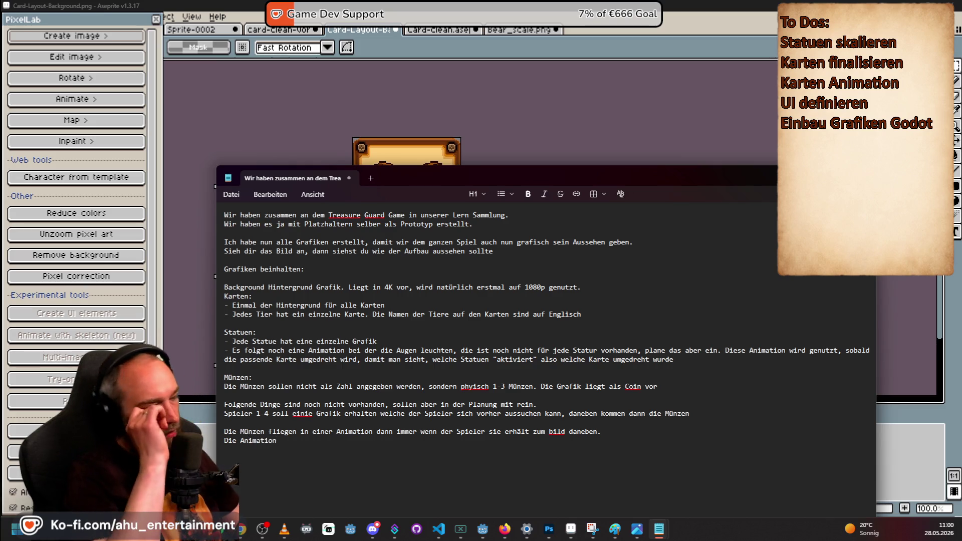
key(BackSpace)
key(BackSpace)
key(BackSpace)
key(BackSpace)
key(BackSpace)
key(BackSpace)
text(Münzen soi)
key(BackSpace)
key(BackSpace)
text(llen "gestabp)
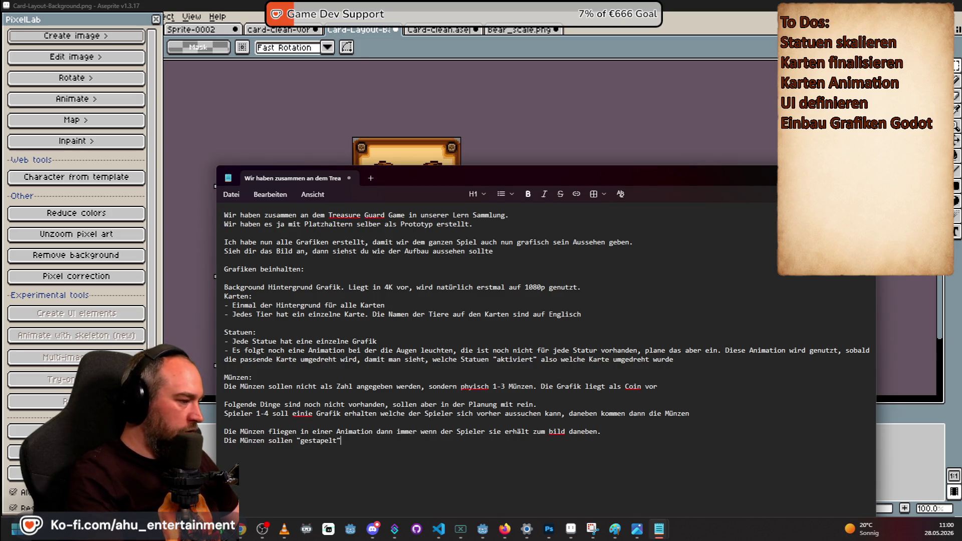
text(n.)
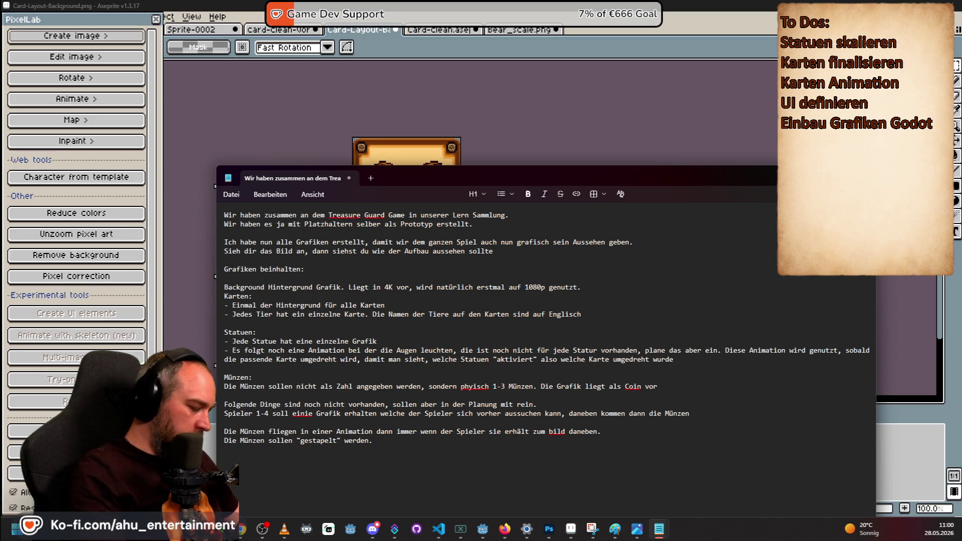
text( Damit nich)
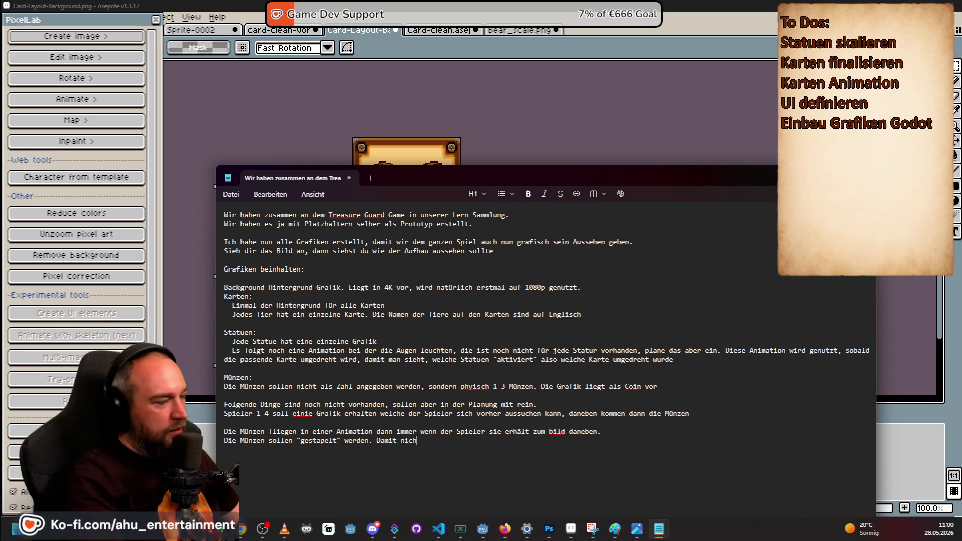
text(t zu viele im Bild )
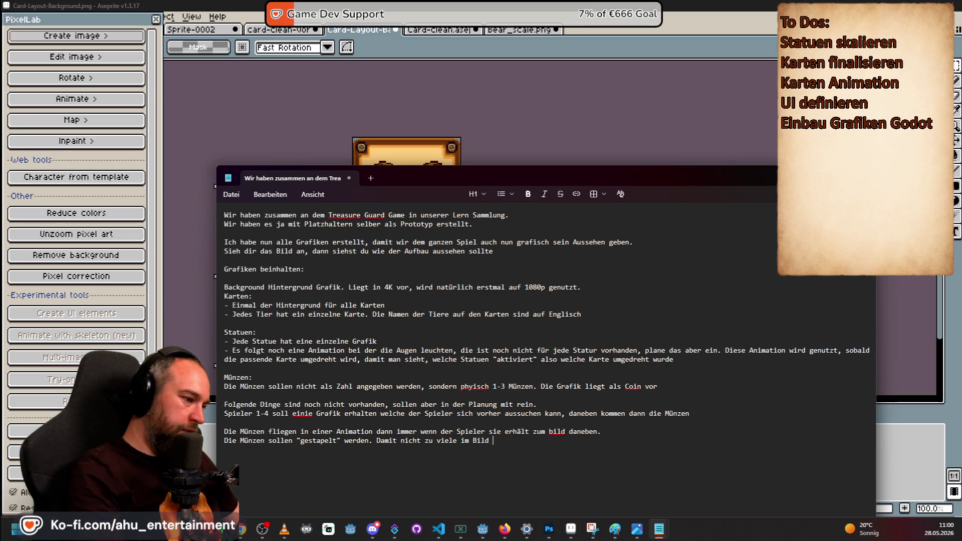
text(sind. )
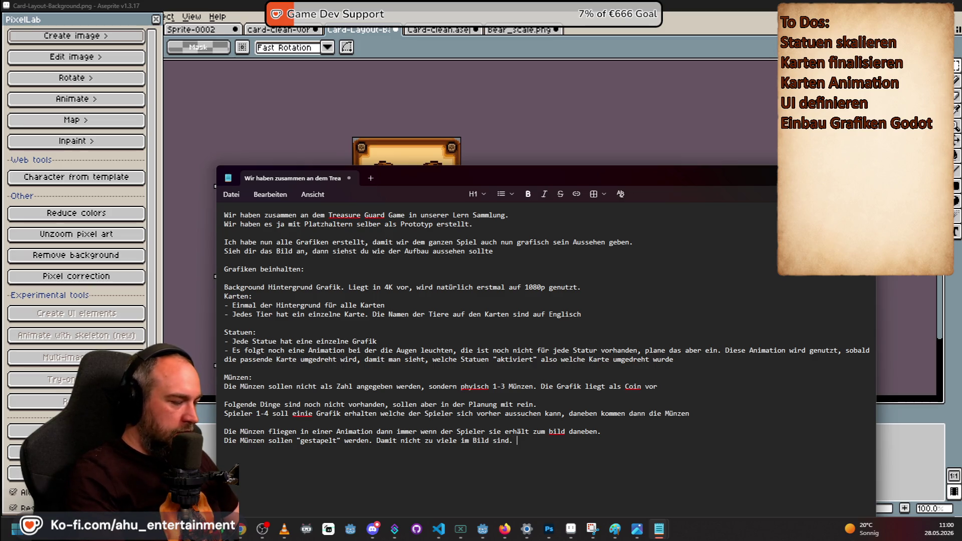
text(Aber man sieht wenn es mehrere sin)
- Add that hovering expands the coins for counting, so children who cannot read can play
key(BackSpace)
text(Geht man mit der Maus)
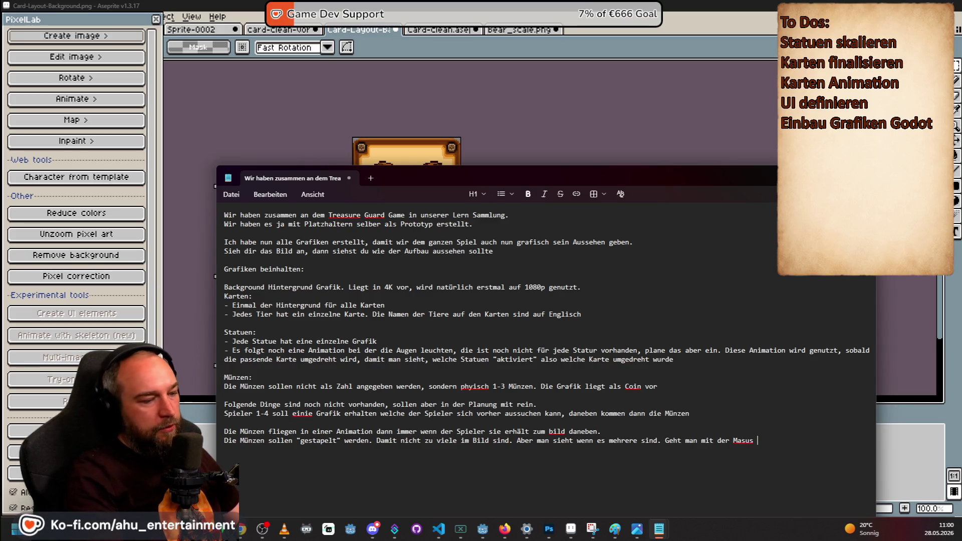
key(BackSpace)
key(BackSpace)
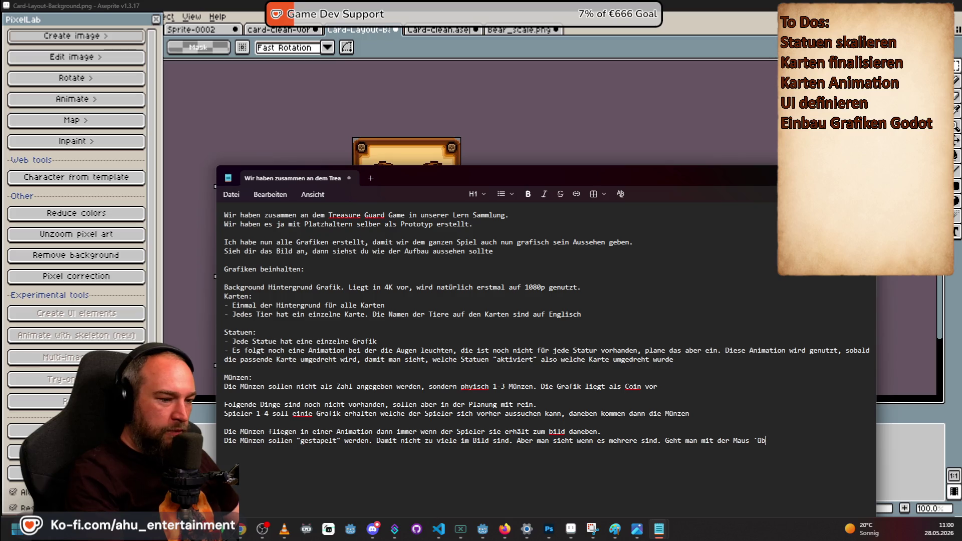
text(ber di)
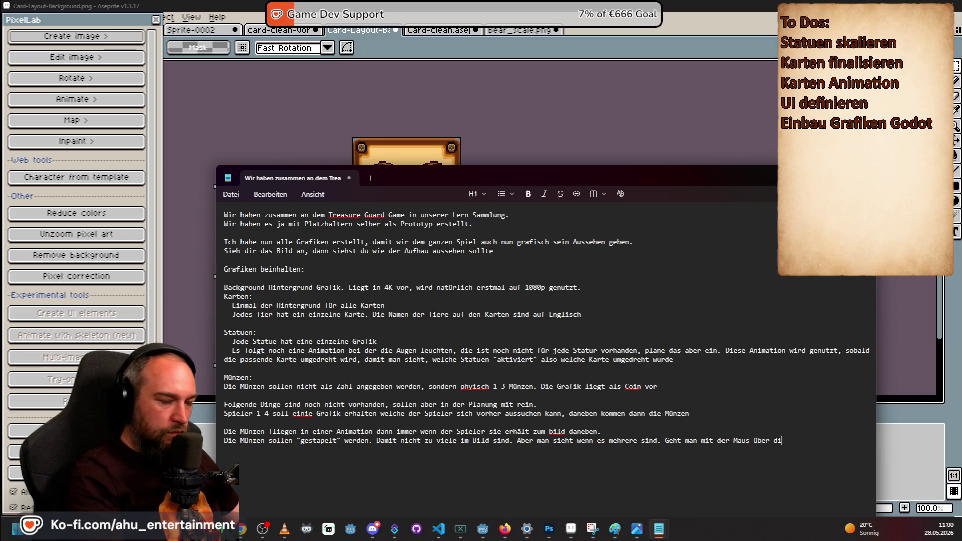
text(e Münzen, klappen diese)
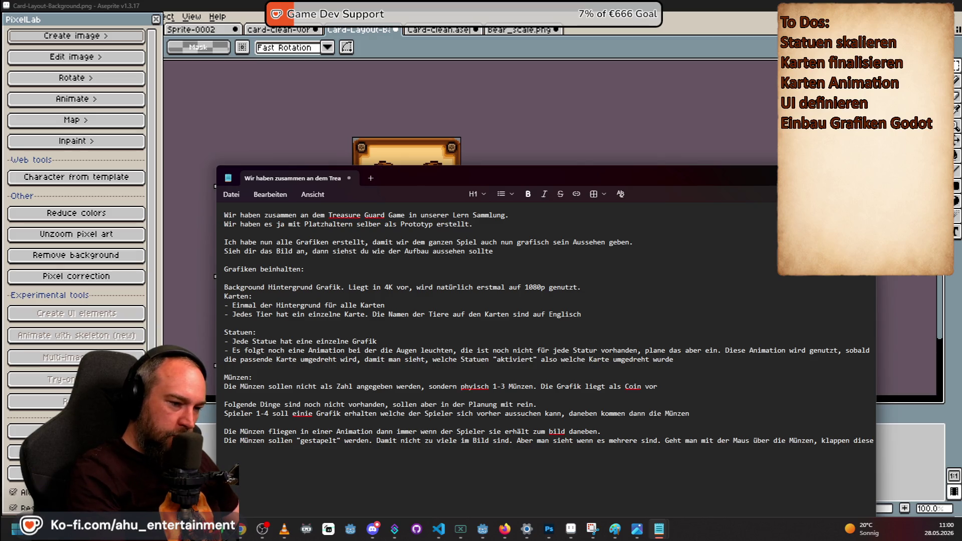
text( aus und man kann die Mümn)
key(BackSpace)
key(BackSpace)
text(nzhen)
text( zäh)
text(len. dAs ist wichtig)
text(, damit das Spiel)
text( von Kind)
text(ern die noch nicht )
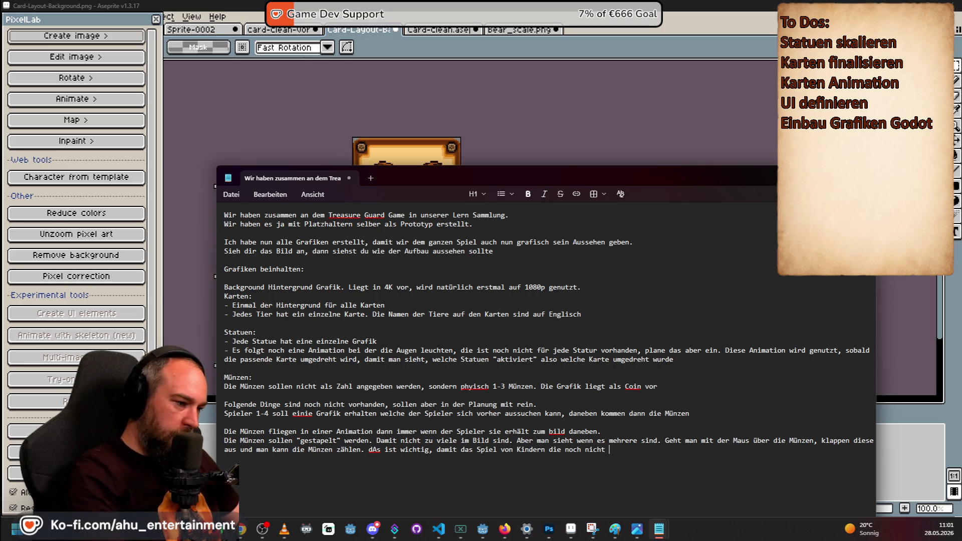
text(lesen können auch gespie)
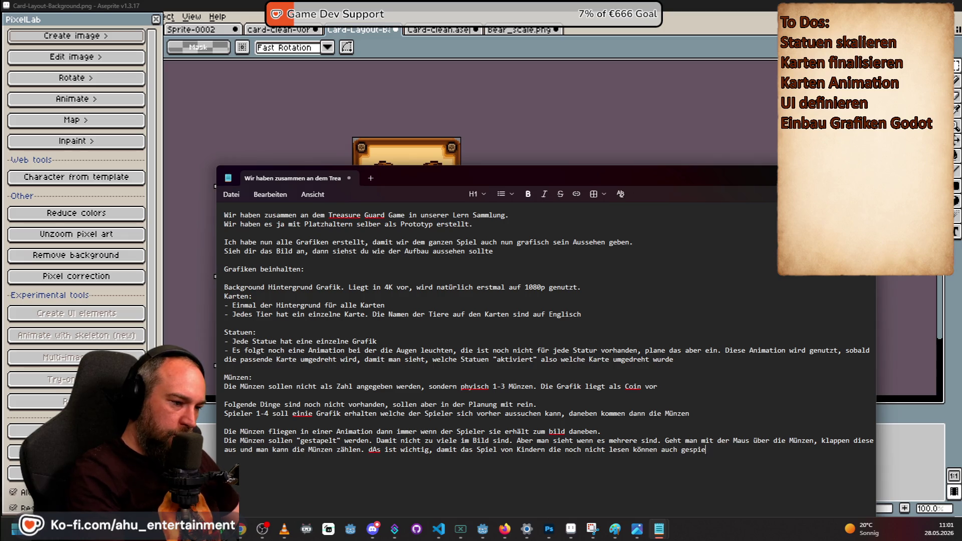
text(lt werdrn nn)
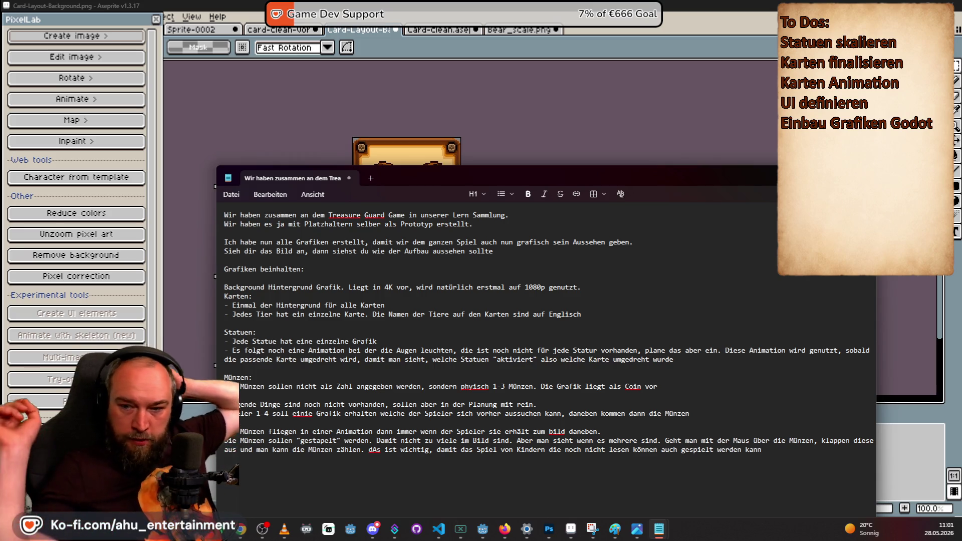